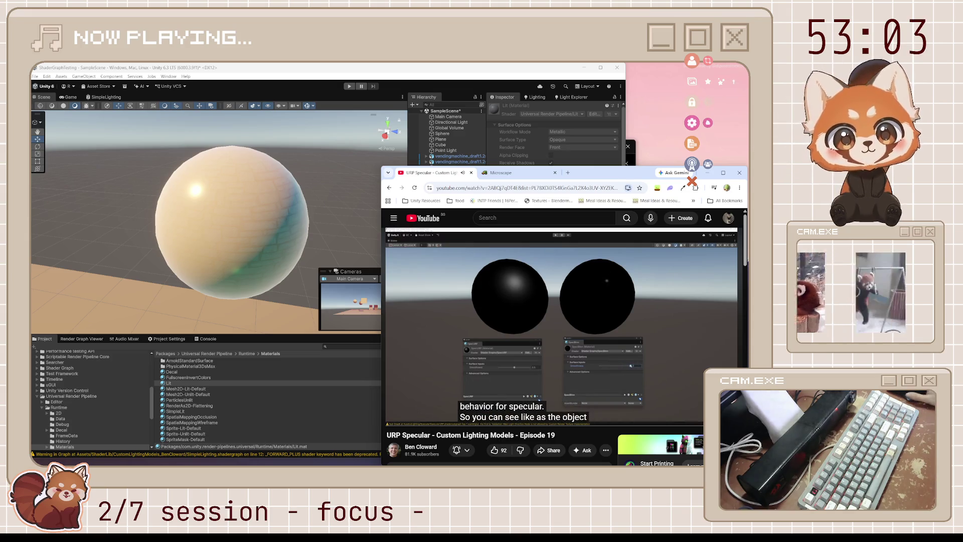
- Pause the URP Specular custom lighting tutorial video
{"action": "key", "text": "space"}
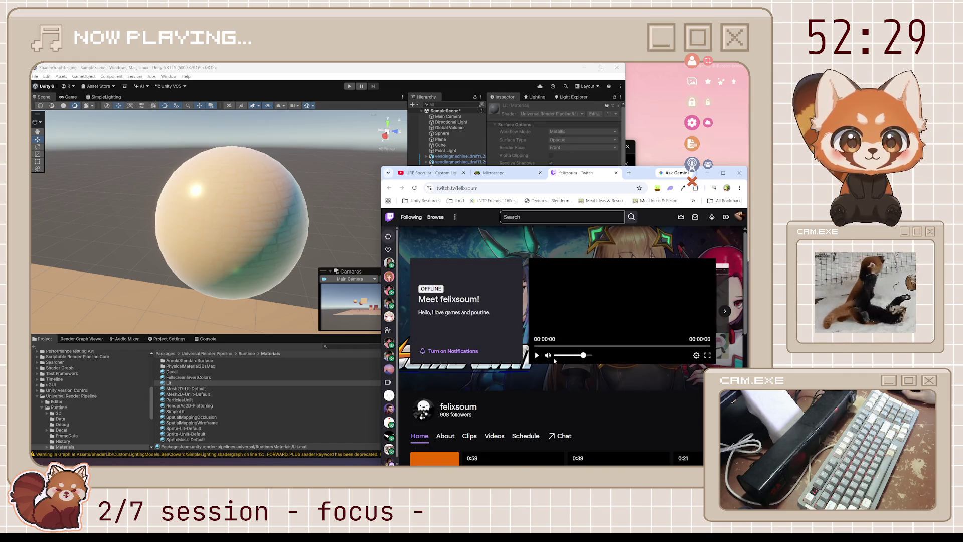
- Follow the felixsoum channel, then browse its About and Videos pages and play the latest HD-2D deckbuilder broadcast
{"action": "scroll", "coordinate": [536, 399], "scroll_direction": "down", "scroll_amount": 2}
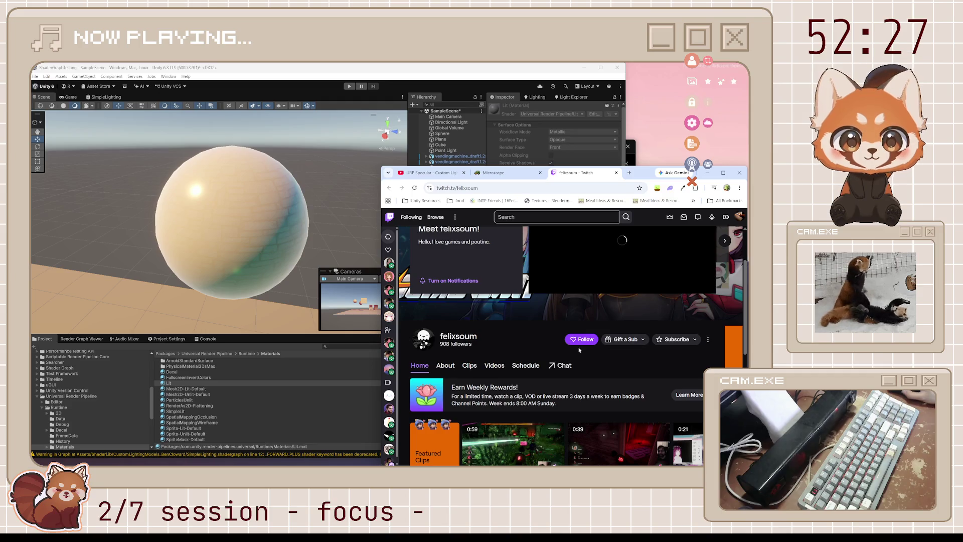
{"action": "left_click", "coordinate": [581, 339]}
{"action": "left_click", "coordinate": [444, 367]}
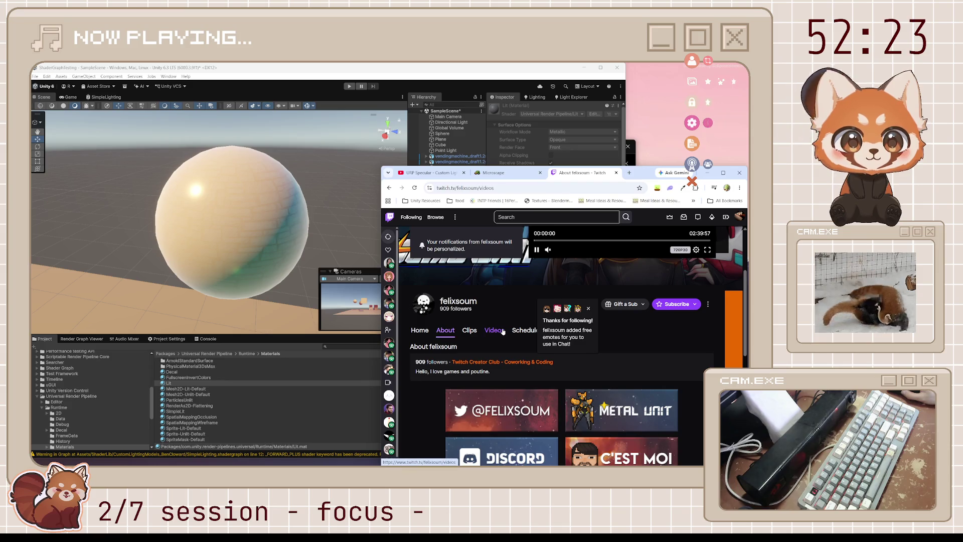
{"action": "left_click", "coordinate": [494, 330]}
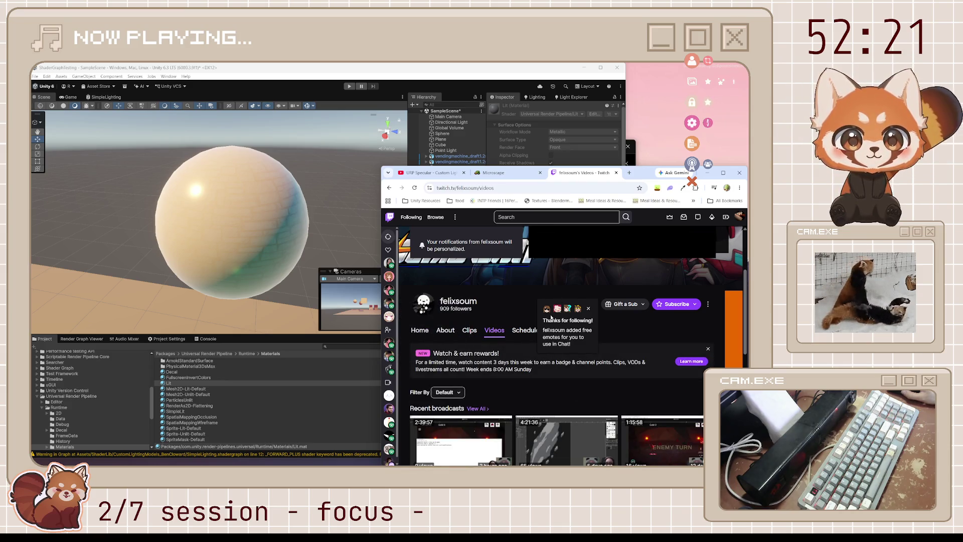
{"action": "scroll", "coordinate": [492, 331], "scroll_direction": "down", "scroll_amount": 3}
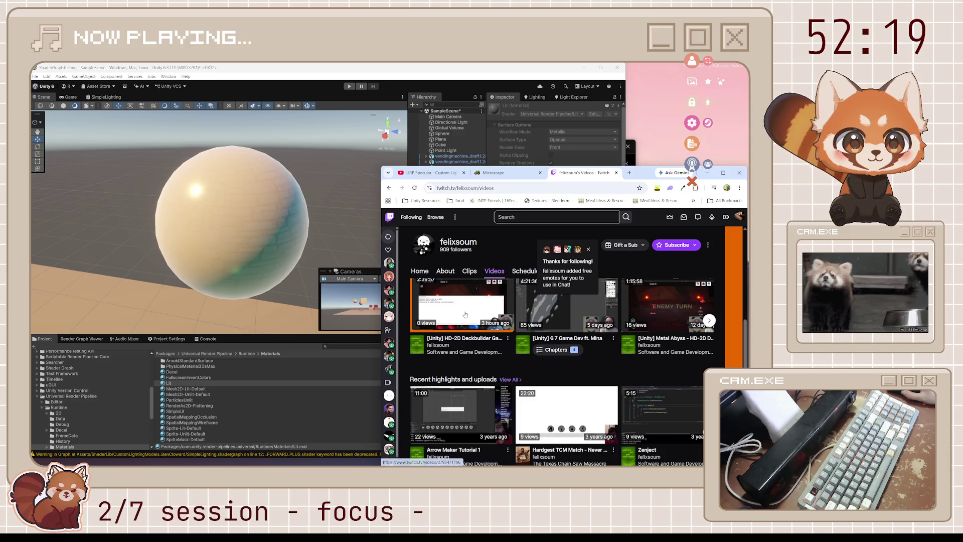
{"action": "left_click", "coordinate": [466, 311]}
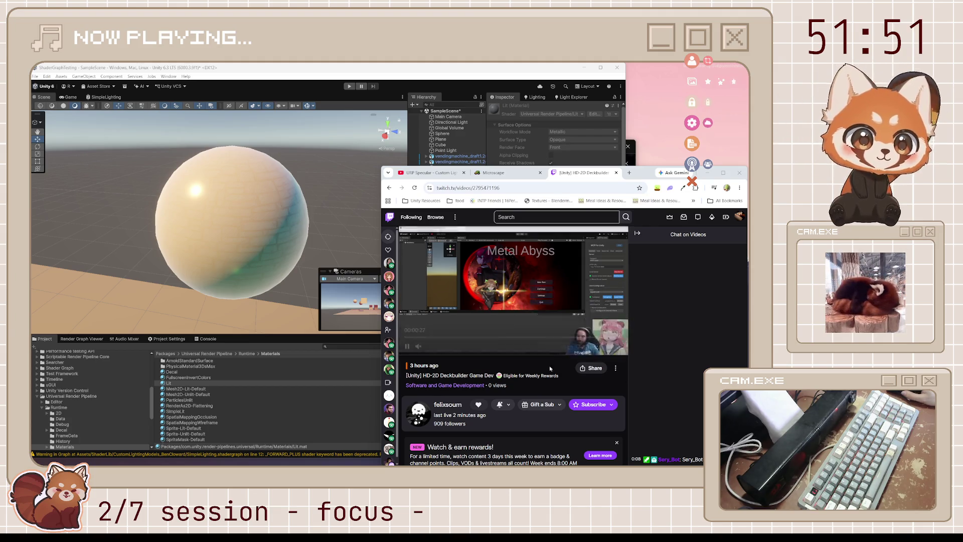
- Go back to the channel's About page and open the Metal Unit store panel
{"action": "scroll", "coordinate": [483, 341], "scroll_direction": "down", "scroll_amount": 3}
{"action": "scroll", "coordinate": [483, 341], "scroll_direction": "up", "scroll_amount": 1}
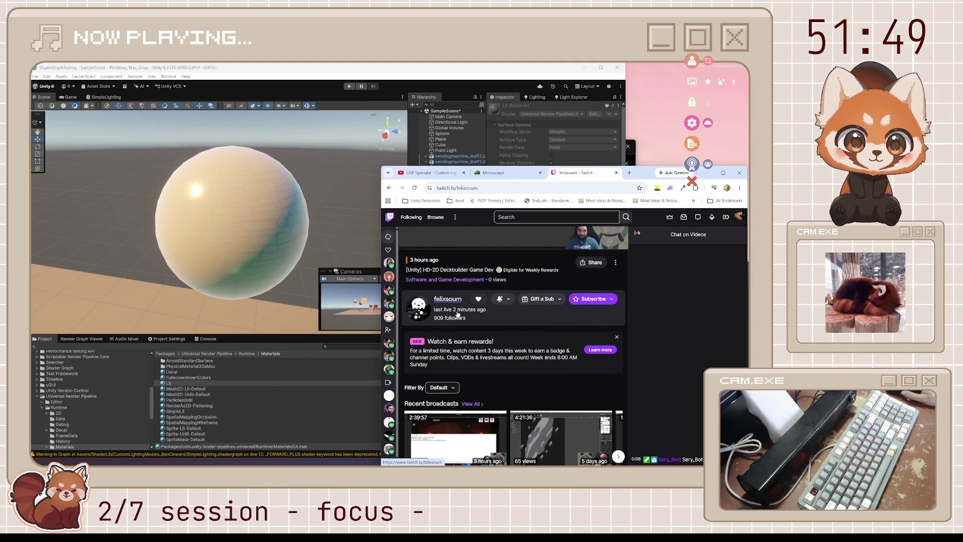
{"action": "left_click", "coordinate": [448, 297]}
{"action": "left_click", "coordinate": [445, 330]}
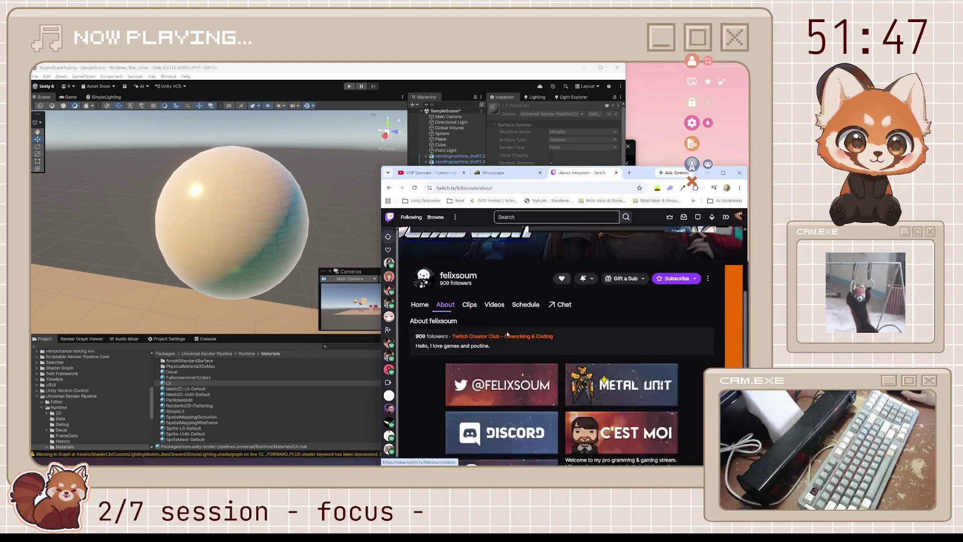
{"action": "scroll", "coordinate": [518, 331], "scroll_direction": "down", "scroll_amount": 2}
{"action": "scroll", "coordinate": [519, 333], "scroll_direction": "up", "scroll_amount": 3}
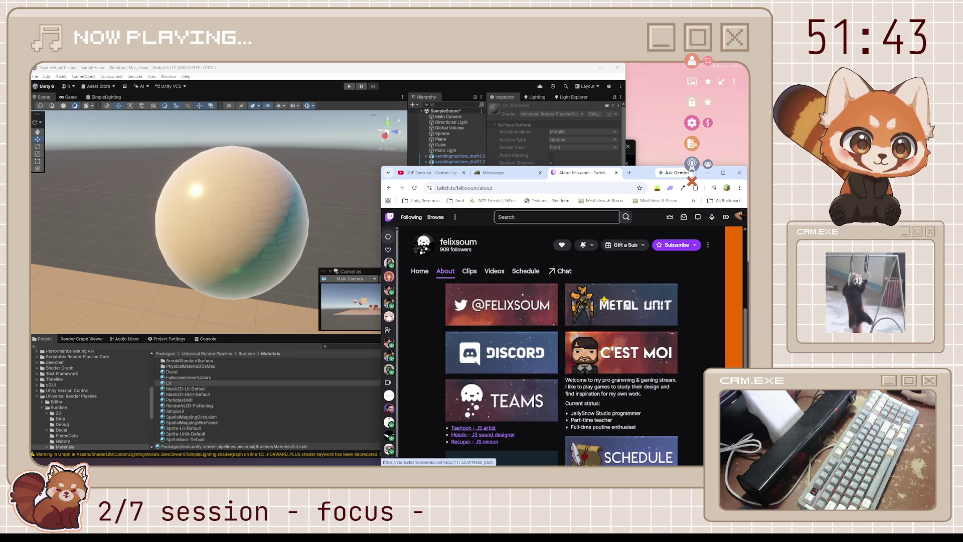
{"action": "left_click", "coordinate": [622, 303]}
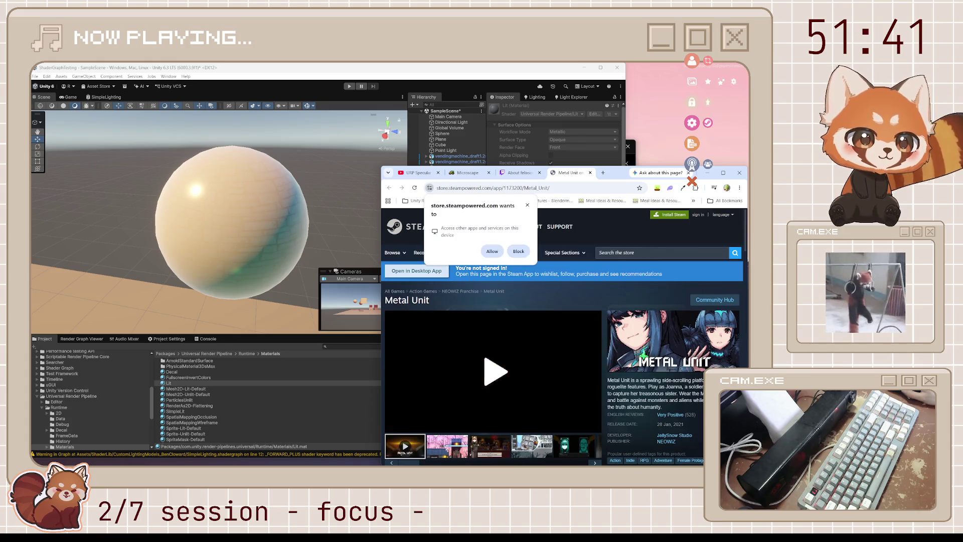
- Block the site-permission prompt and flip through Metal Unit's screenshots, ending on the cherry-blossom one
{"action": "scroll", "coordinate": [716, 360], "scroll_direction": "down", "scroll_amount": 2}
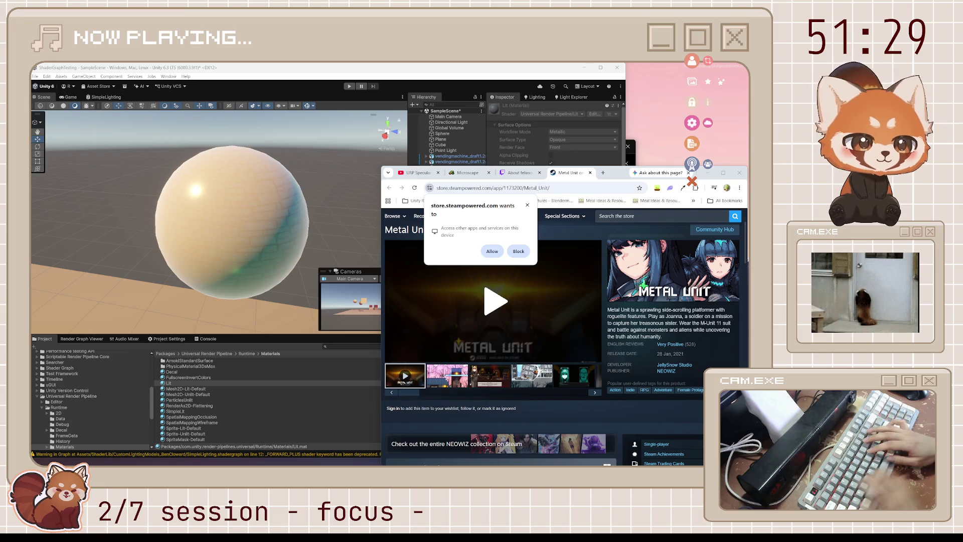
{"action": "left_click", "coordinate": [527, 205]}
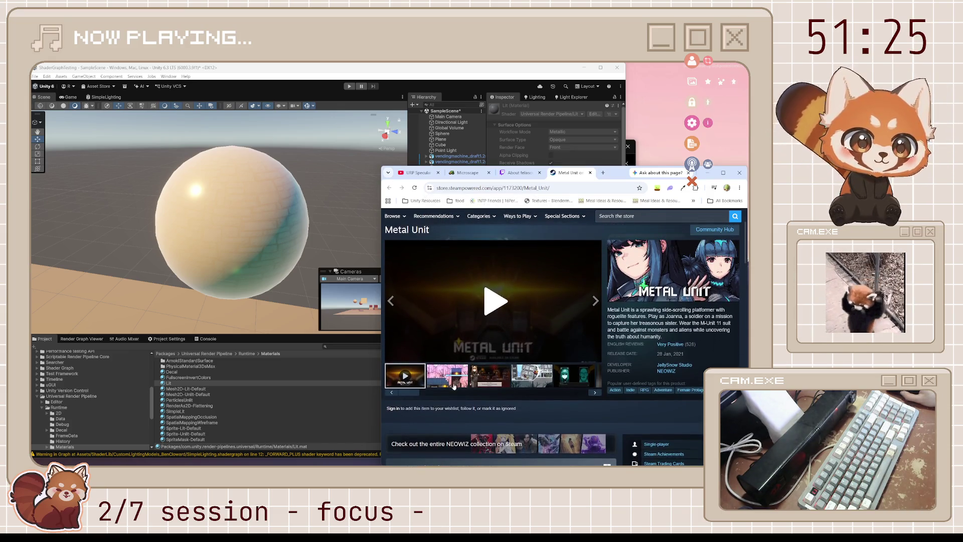
{"action": "left_click", "coordinate": [454, 385]}
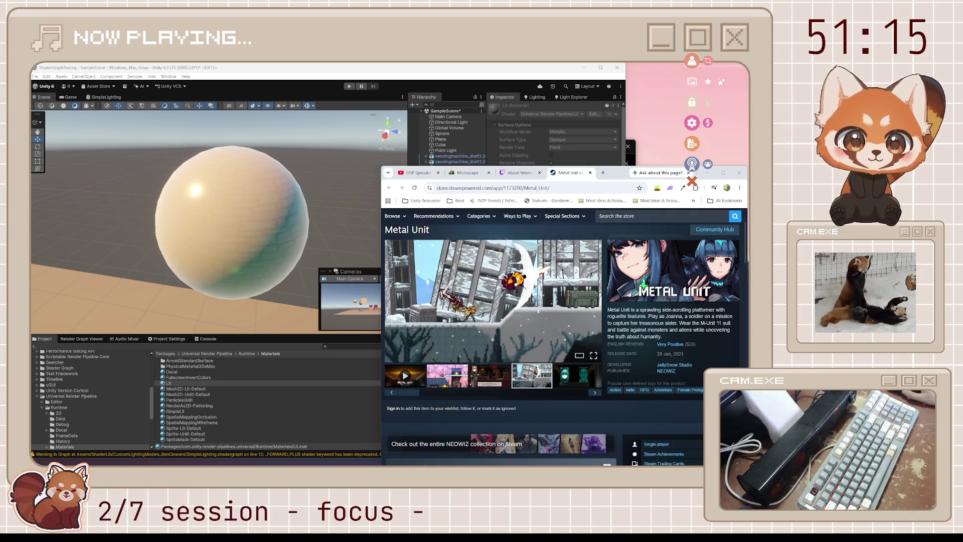
{"action": "left_click", "coordinate": [568, 377]}
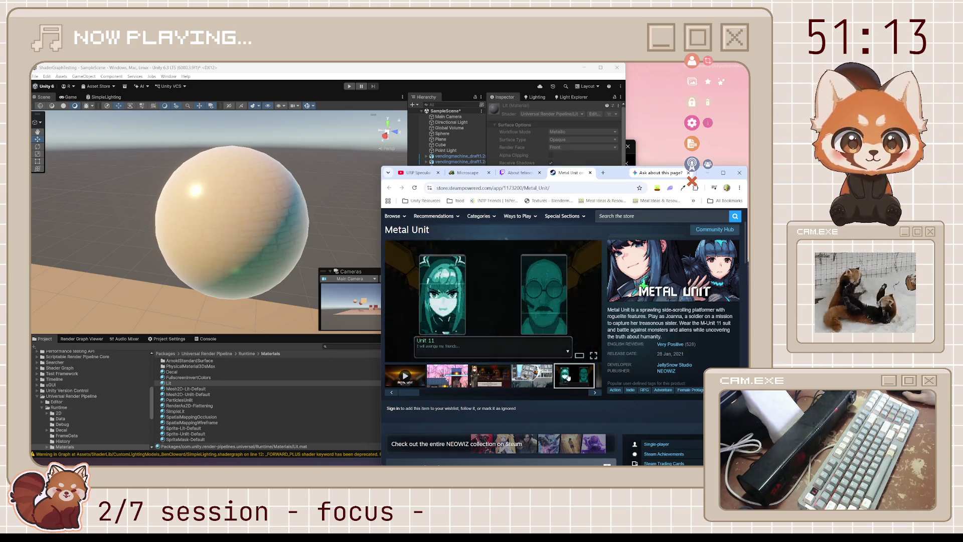
{"action": "left_click", "coordinate": [597, 394]}
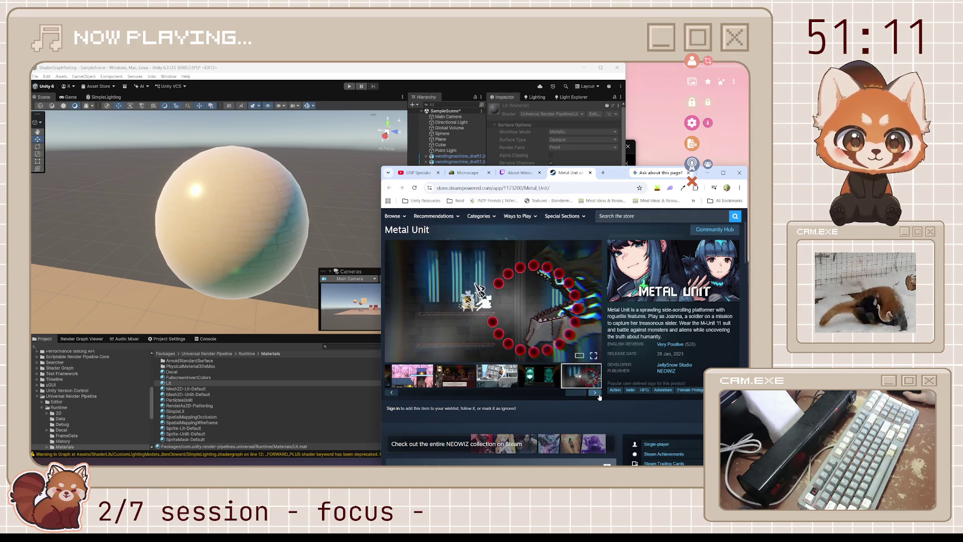
{"action": "left_click", "coordinate": [597, 394]}
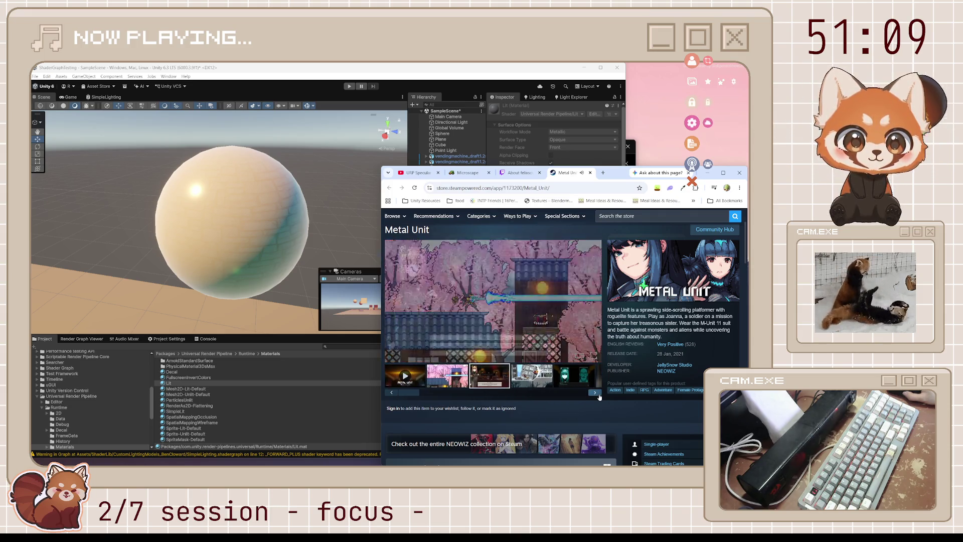
{"action": "left_click", "coordinate": [390, 396]}
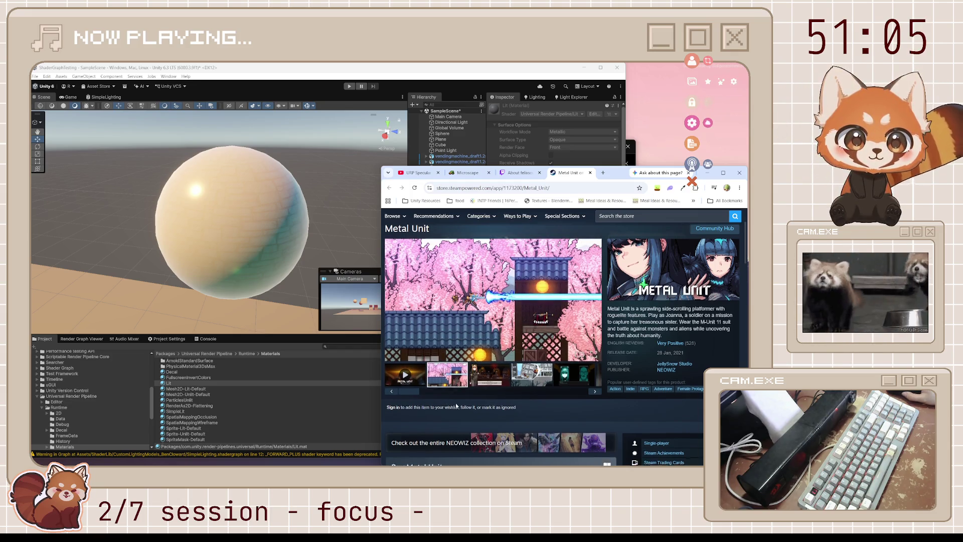
- Scroll through Metal Unit's store description and reviews, then return to the top
{"action": "scroll", "coordinate": [449, 404], "scroll_direction": "down", "scroll_amount": 15}
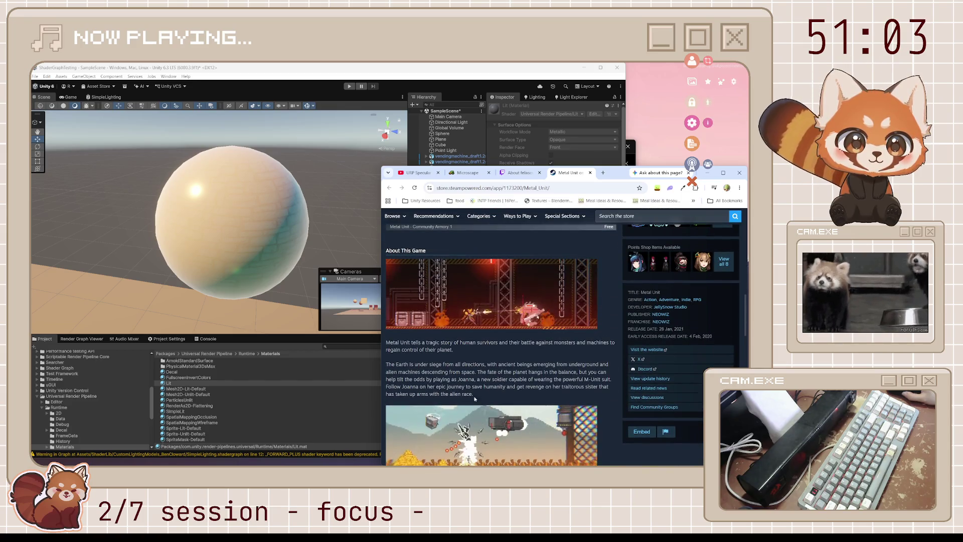
{"action": "scroll", "coordinate": [491, 391], "scroll_direction": "down", "scroll_amount": 3}
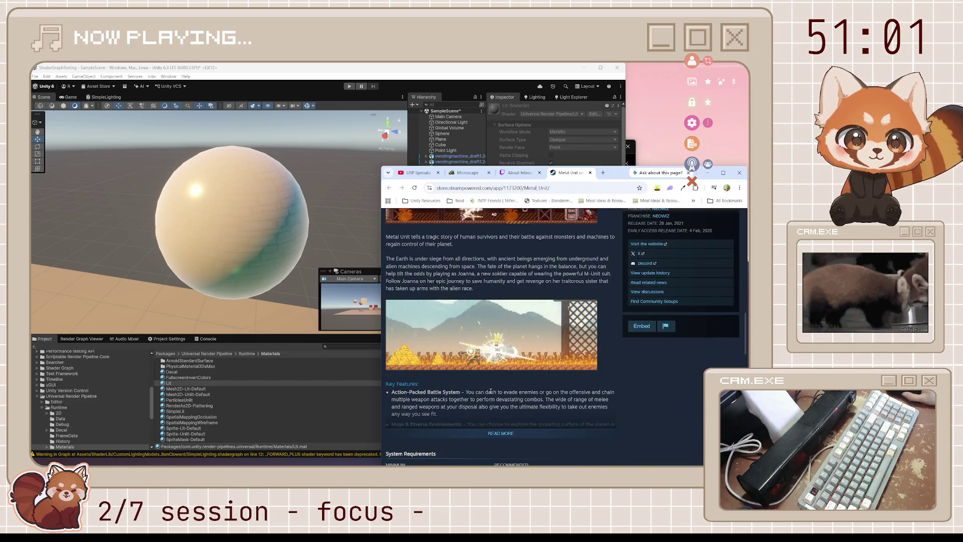
{"action": "scroll", "coordinate": [502, 381], "scroll_direction": "down", "scroll_amount": 2}
{"action": "scroll", "coordinate": [513, 375], "scroll_direction": "down", "scroll_amount": 3}
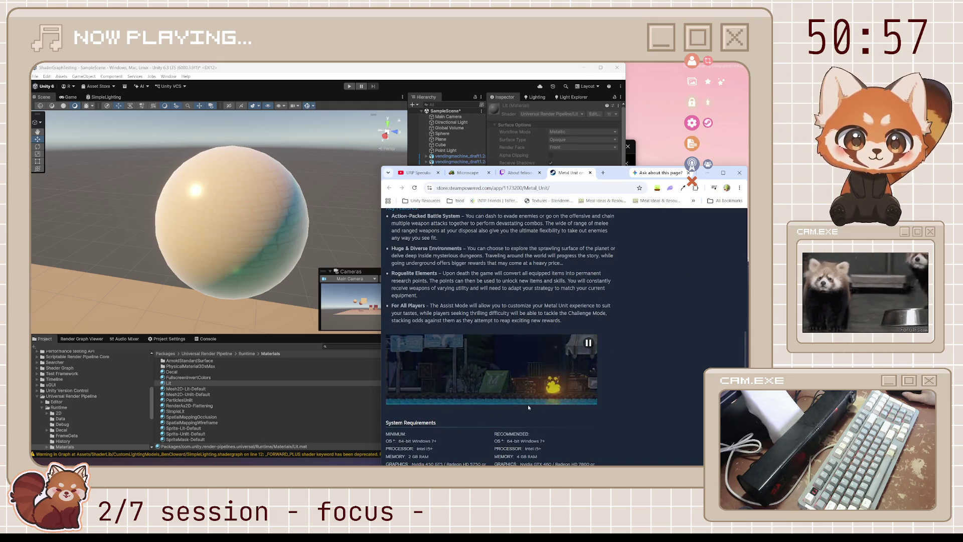
{"action": "scroll", "coordinate": [528, 413], "scroll_direction": "down", "scroll_amount": 3}
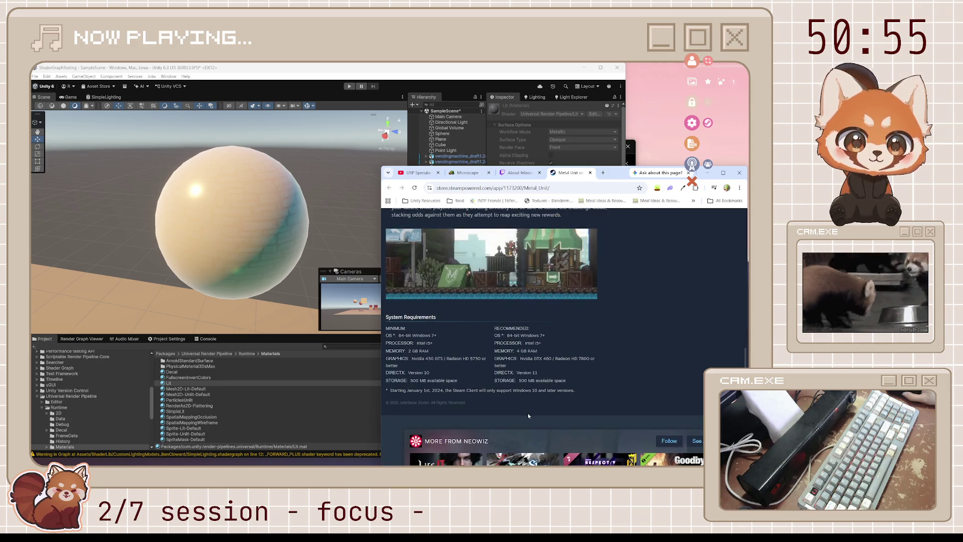
{"action": "scroll", "coordinate": [527, 414], "scroll_direction": "up", "scroll_amount": 10}
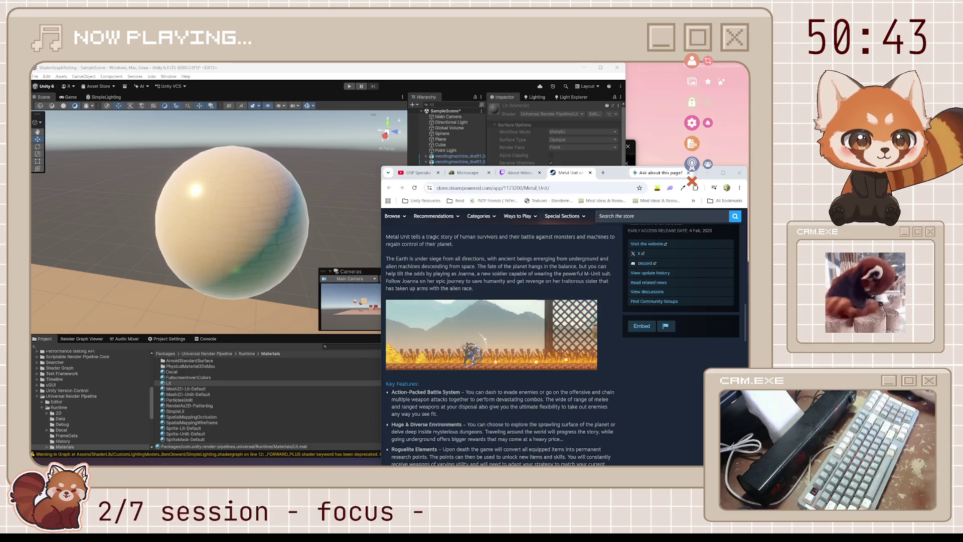
{"action": "scroll", "coordinate": [548, 307], "scroll_direction": "up", "scroll_amount": 1}
{"action": "scroll", "coordinate": [548, 306], "scroll_direction": "up", "scroll_amount": 10}
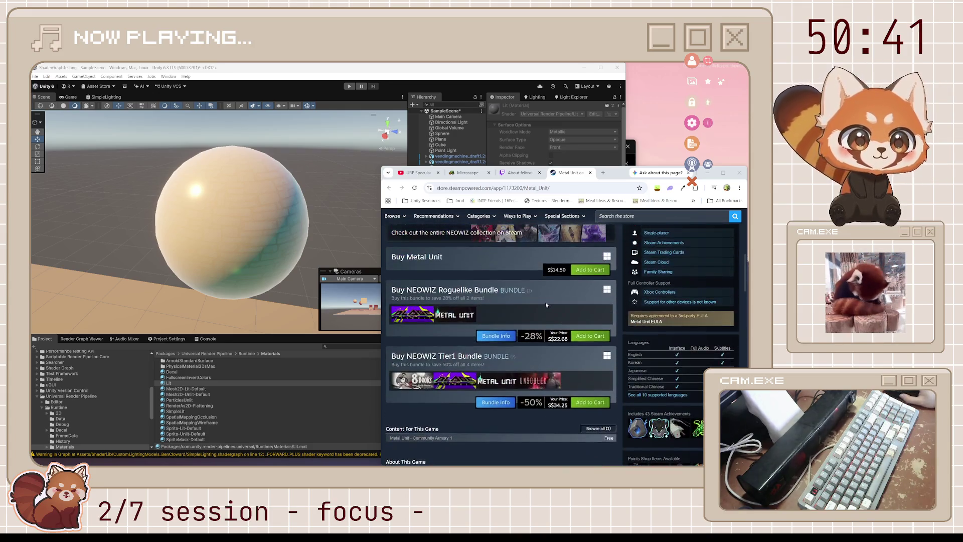
- Close the Steam store tab and show the felixsoum channel's Videos tab
{"action": "left_click", "coordinate": [590, 172]}
{"action": "scroll", "coordinate": [567, 351], "scroll_direction": "up", "scroll_amount": 5}
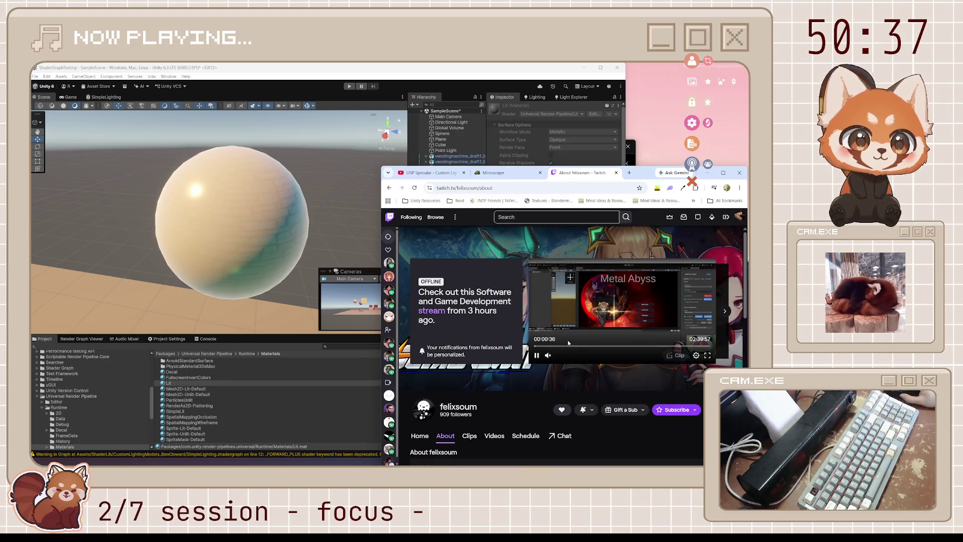
{"action": "scroll", "coordinate": [495, 434], "scroll_direction": "down", "scroll_amount": 1}
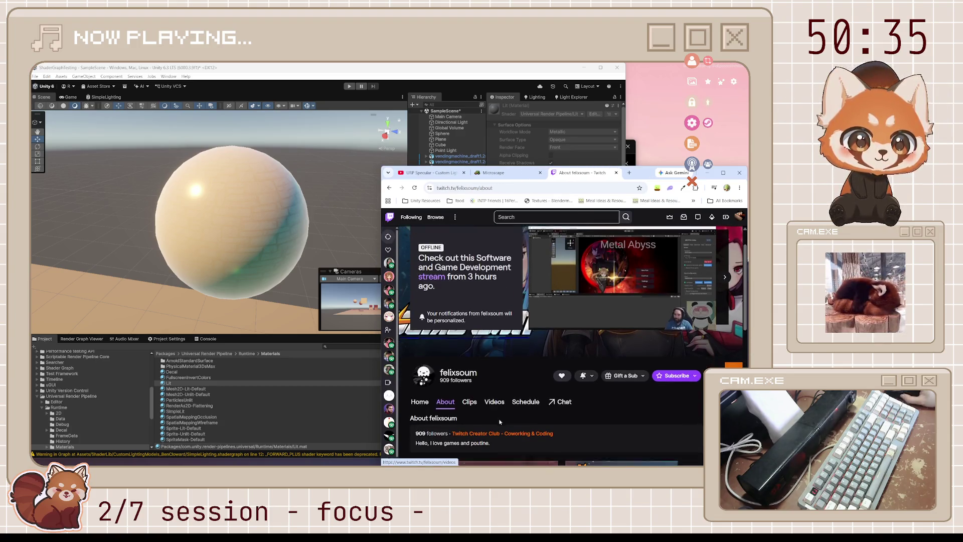
{"action": "left_click", "coordinate": [499, 401]}
{"action": "mouse_move", "coordinate": [630, 317]}
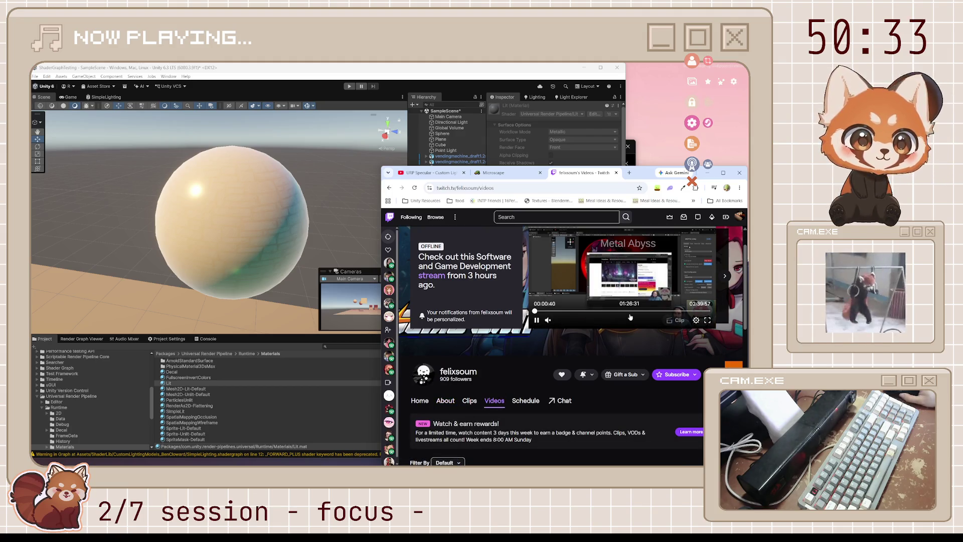
{"action": "scroll", "coordinate": [630, 317], "scroll_direction": "up", "scroll_amount": 1}
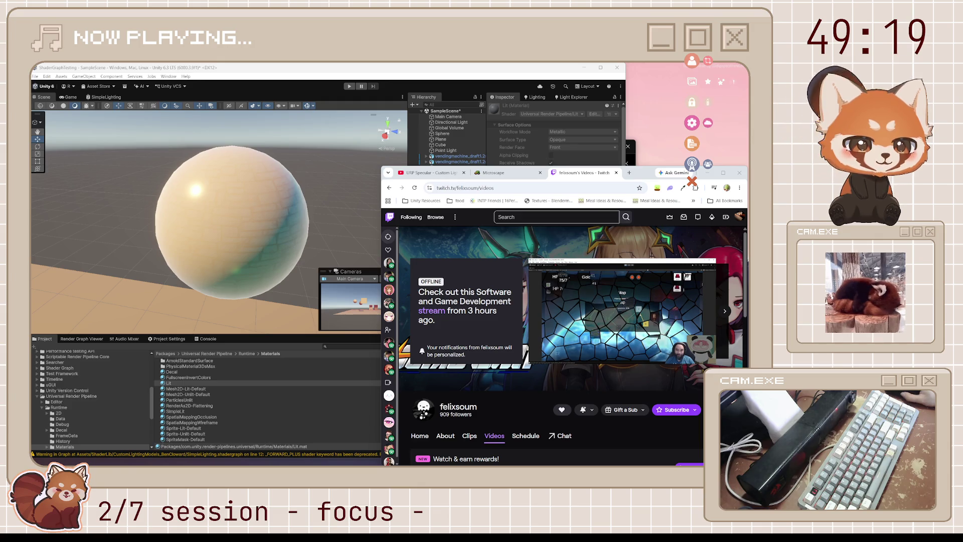
- Expand the Recent broadcasts row with Show more, then close the Twitch tab with Ctrl+W
{"action": "mouse_move", "coordinate": [663, 342]}
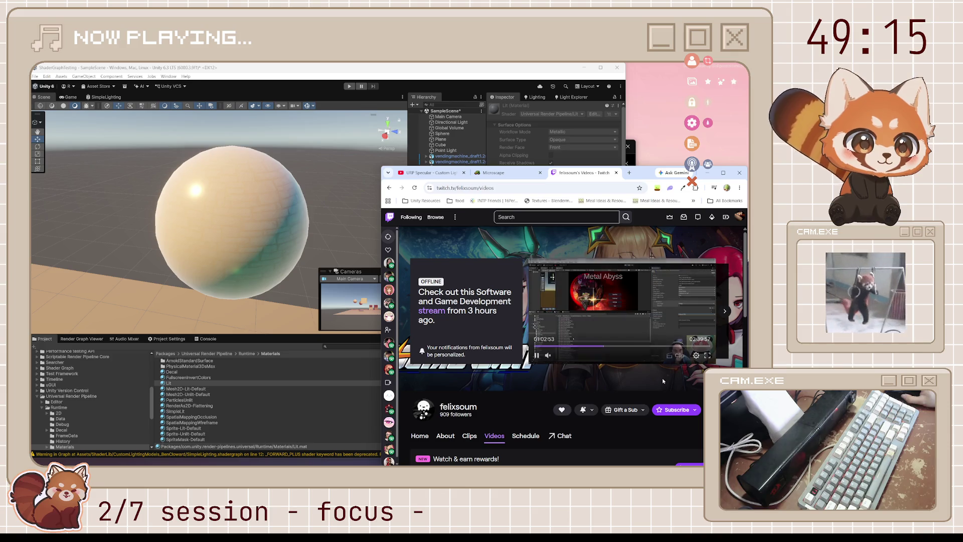
{"action": "mouse_move", "coordinate": [649, 367]}
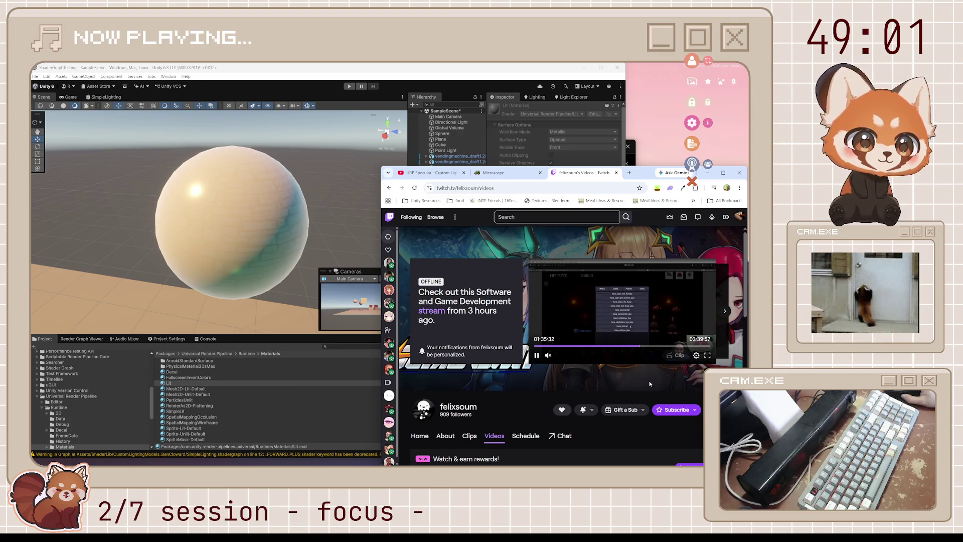
{"action": "scroll", "coordinate": [649, 384], "scroll_direction": "down", "scroll_amount": 3}
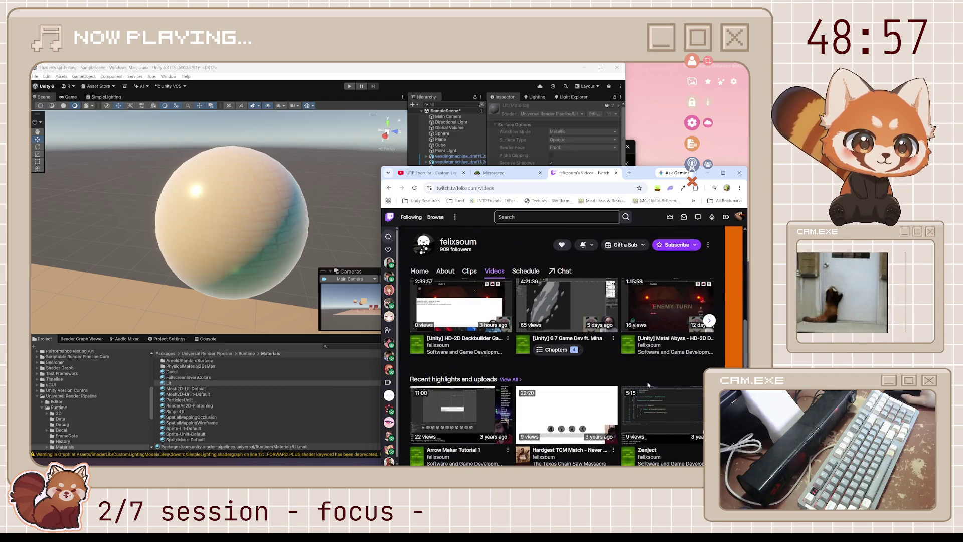
{"action": "scroll", "coordinate": [649, 388], "scroll_direction": "up", "scroll_amount": 1}
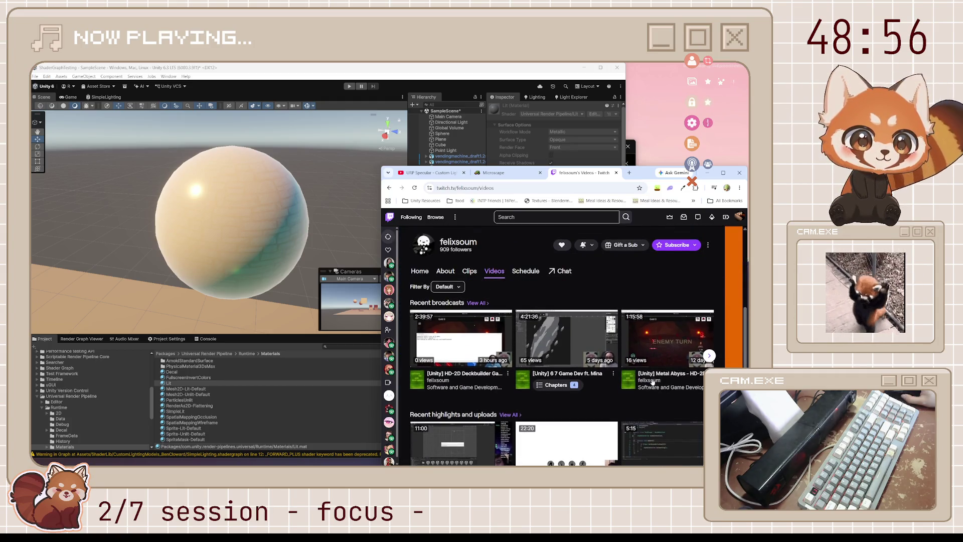
{"action": "left_click", "coordinate": [709, 356]}
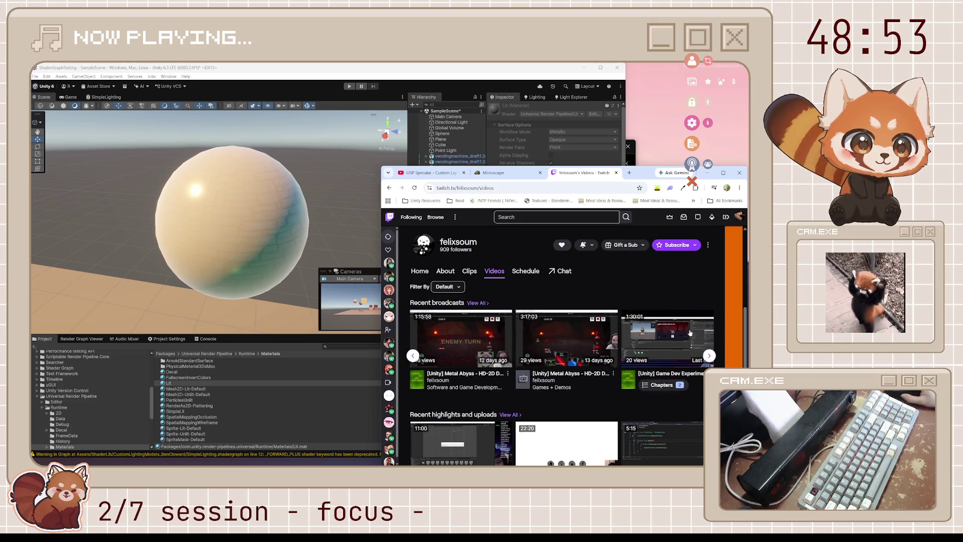
{"action": "scroll", "coordinate": [602, 300], "scroll_direction": "up", "scroll_amount": 1}
{"action": "key", "text": "ctrl+w"}
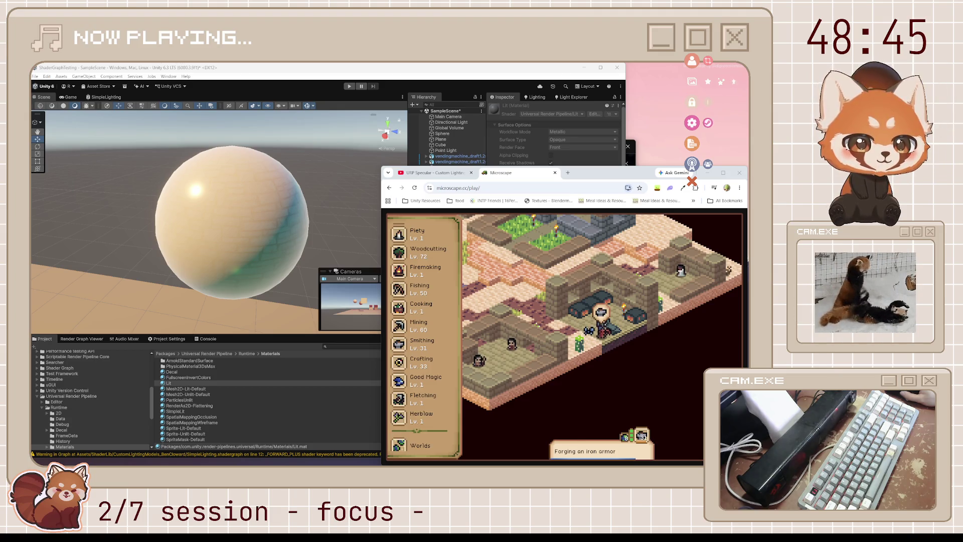
- Reopen the ArtStation artwork tab with Ctrl+Shift+T
{"action": "key", "text": "ctrl+shift+t"}
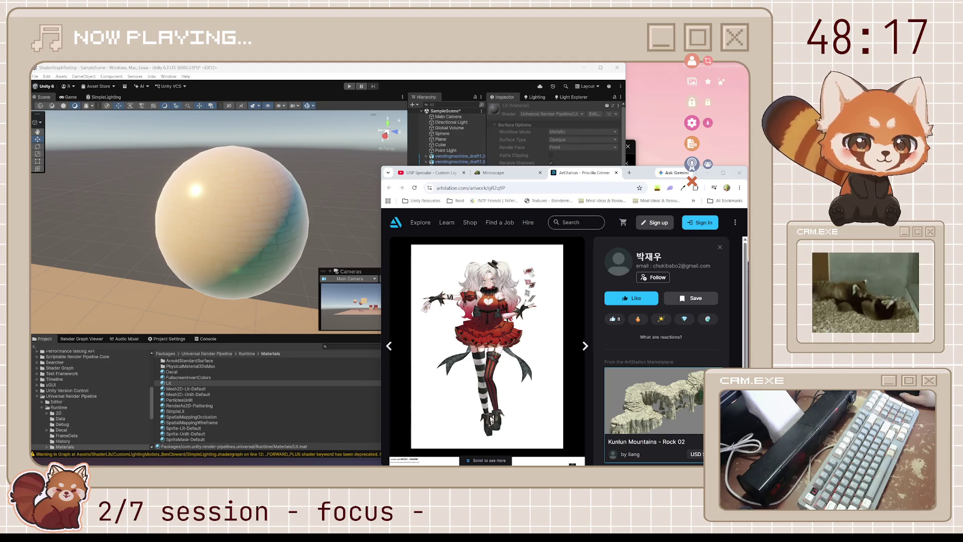
- View the character artwork at actual size, then return to the artwork page
{"action": "scroll", "coordinate": [505, 377], "scroll_direction": "down", "scroll_amount": 2}
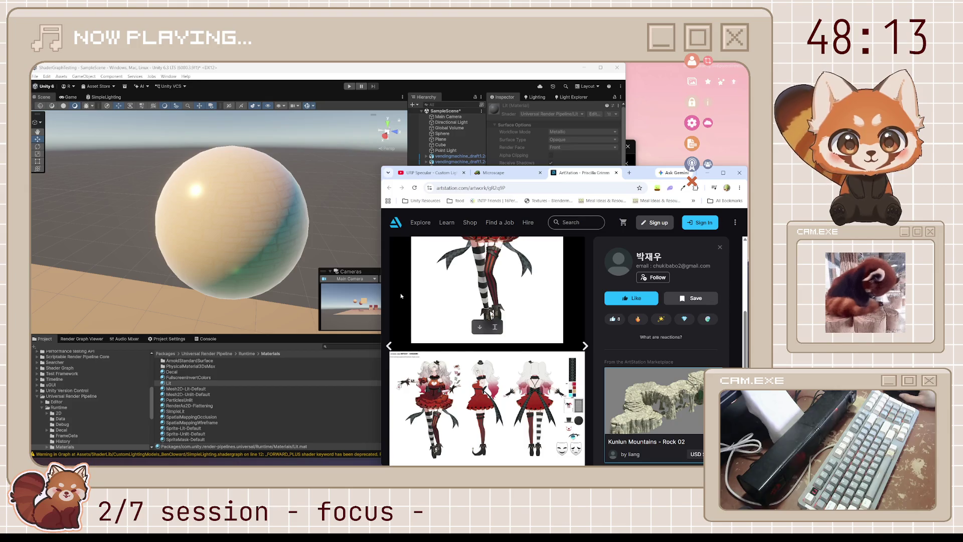
{"action": "left_click", "coordinate": [494, 330]}
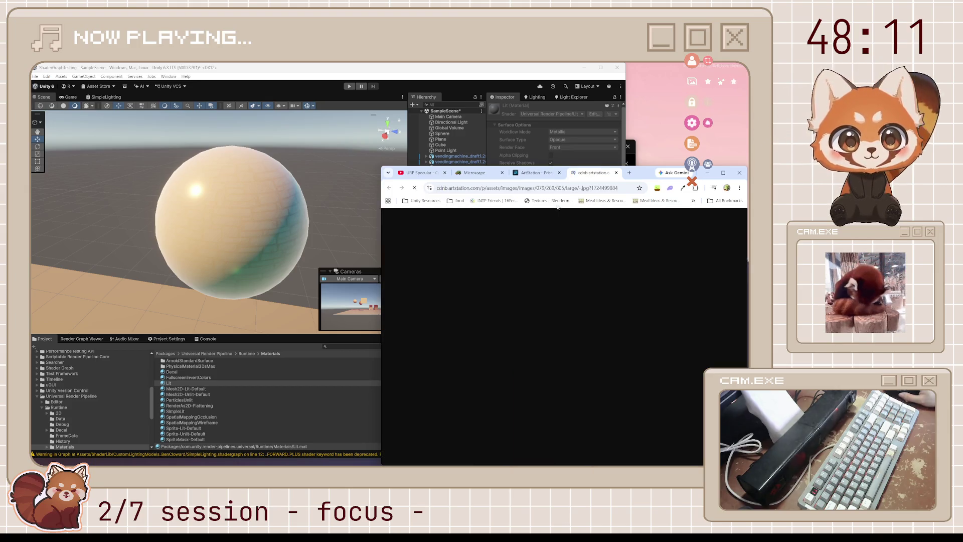
{"action": "left_click", "coordinate": [534, 348]}
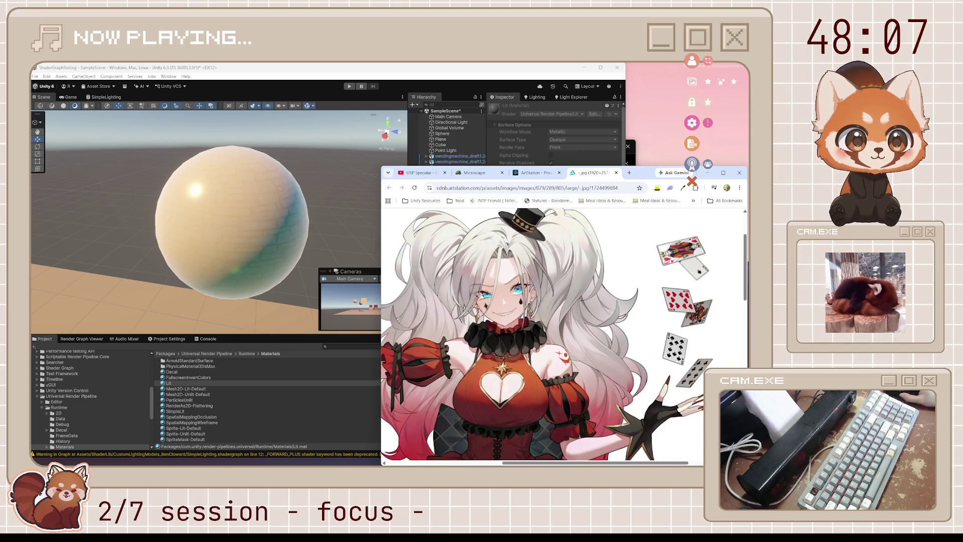
{"action": "key", "text": "ctrl+w"}
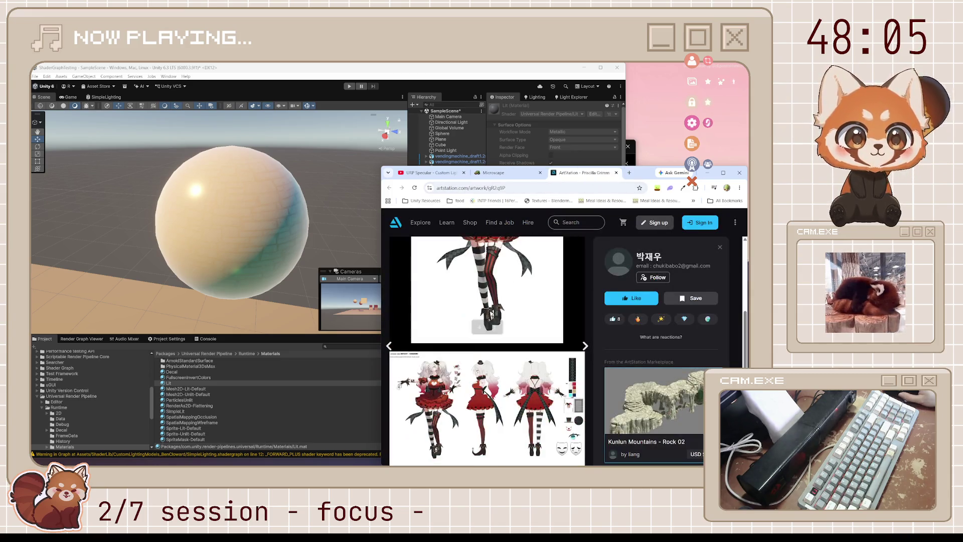
- Inspect the turnaround sheet at actual size, then close it and the ArtStation page
{"action": "left_click", "coordinate": [494, 449]}
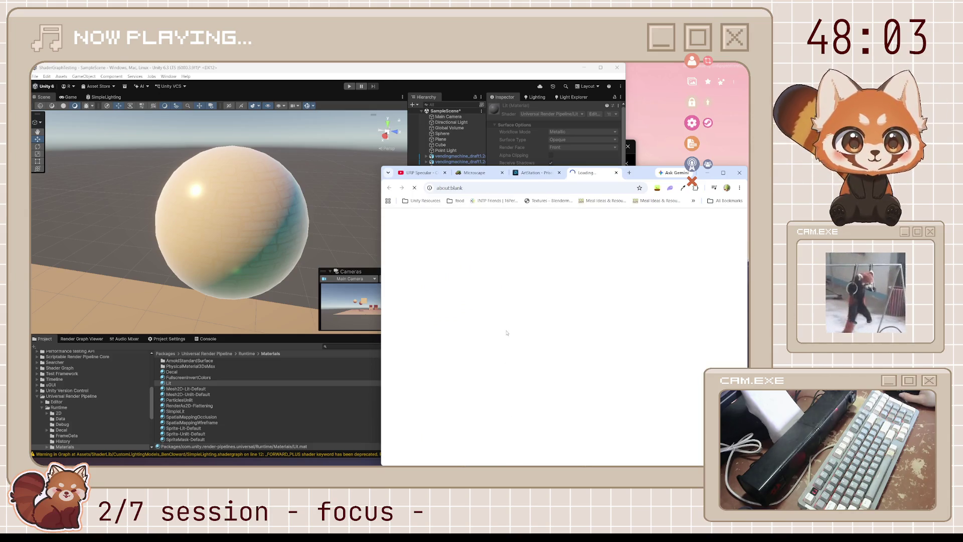
{"action": "left_click", "coordinate": [487, 320]}
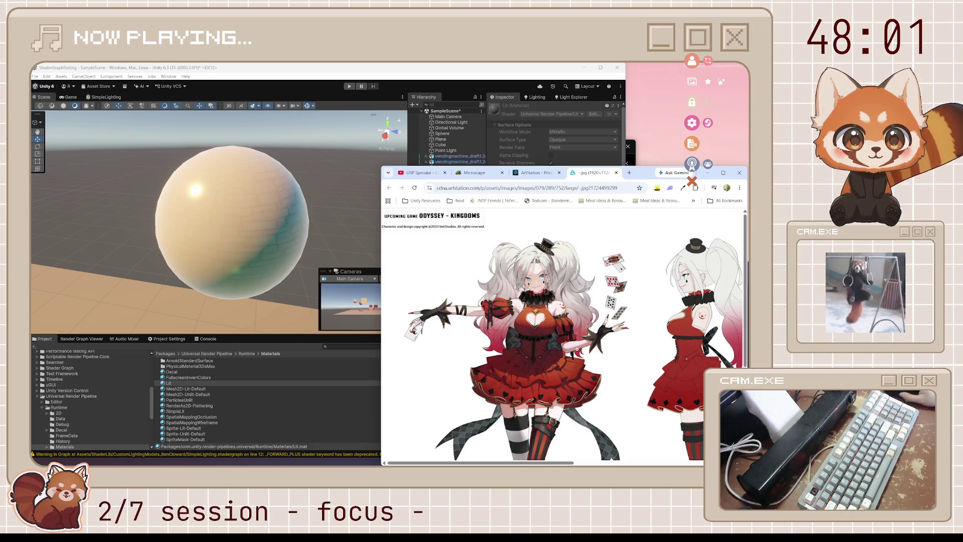
{"action": "scroll", "coordinate": [585, 349], "scroll_direction": "right", "scroll_amount": 5}
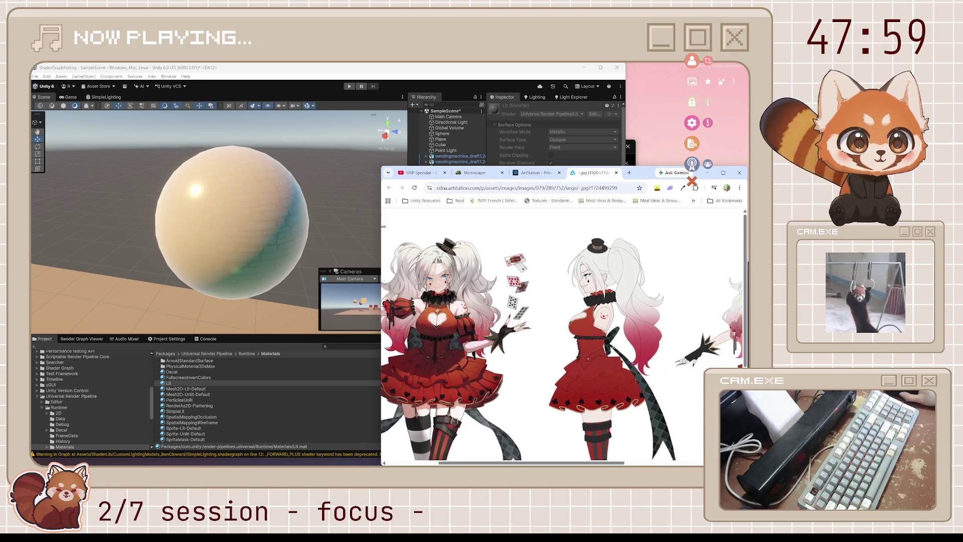
{"action": "scroll", "coordinate": [613, 347], "scroll_direction": "right", "scroll_amount": 5}
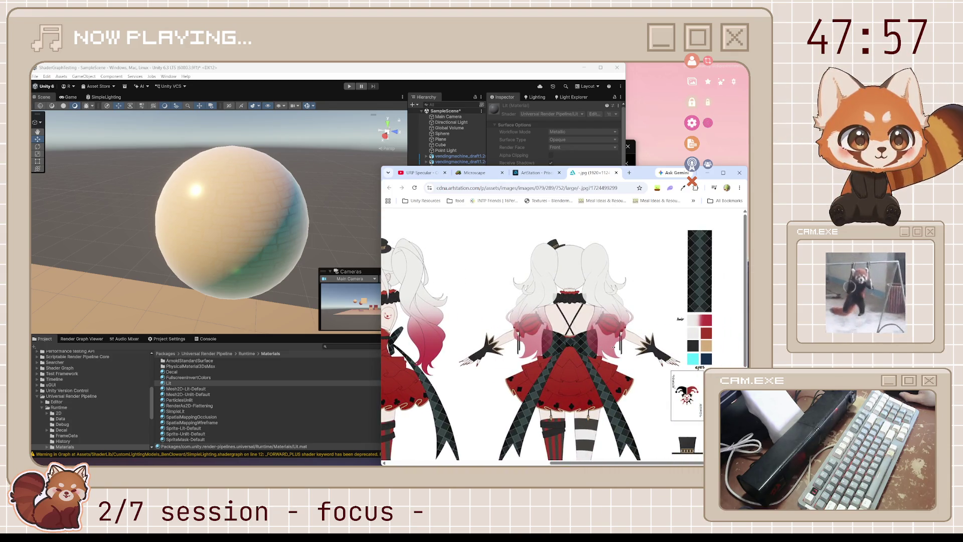
{"action": "scroll", "coordinate": [540, 352], "scroll_direction": "left", "scroll_amount": 10}
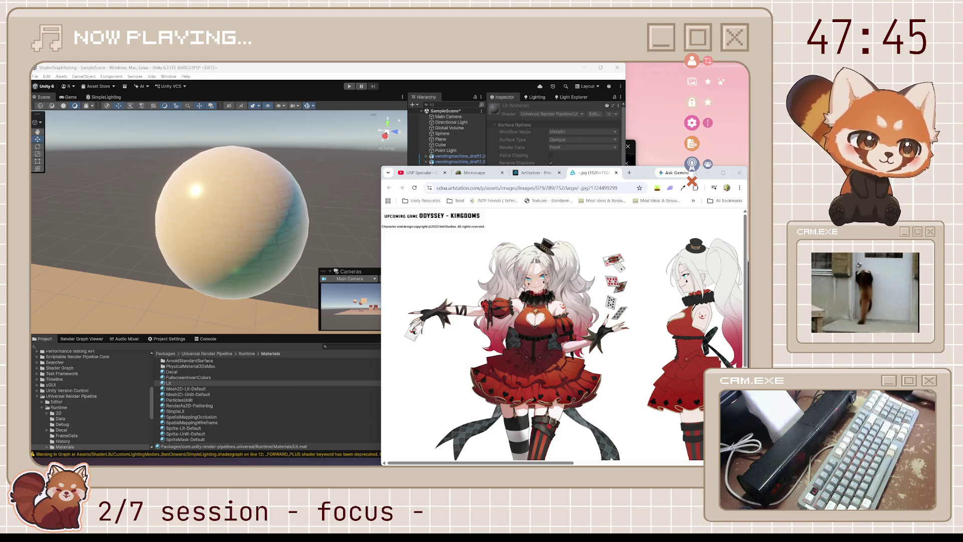
{"action": "scroll", "coordinate": [667, 282], "scroll_direction": "down", "scroll_amount": 4}
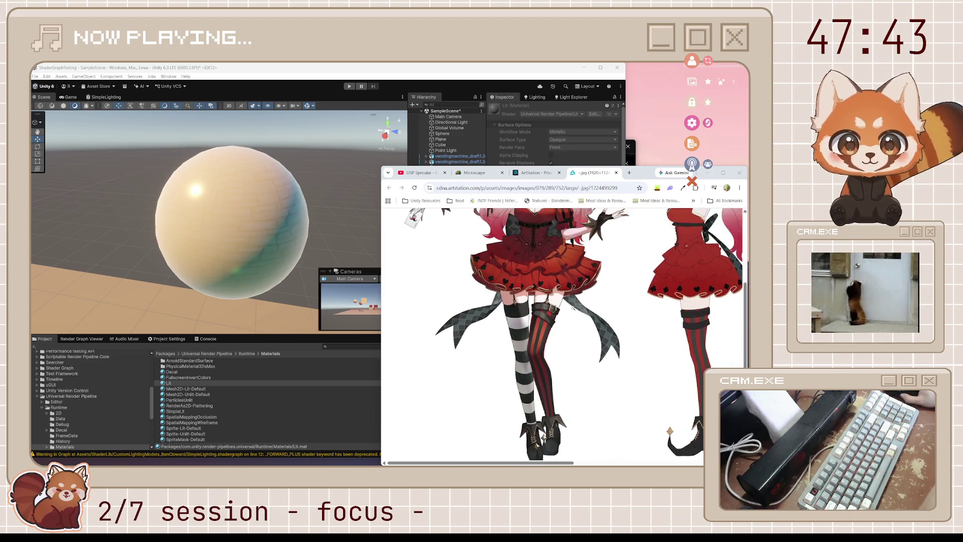
{"action": "scroll", "coordinate": [667, 282], "scroll_direction": "up", "scroll_amount": 4}
{"action": "left_click", "coordinate": [616, 172]}
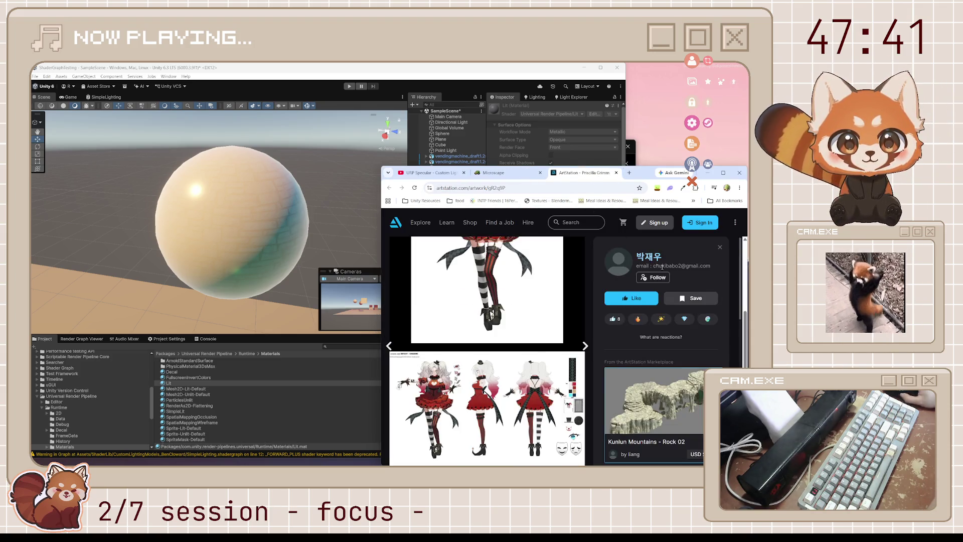
{"action": "scroll", "coordinate": [674, 271], "scroll_direction": "up", "scroll_amount": 1}
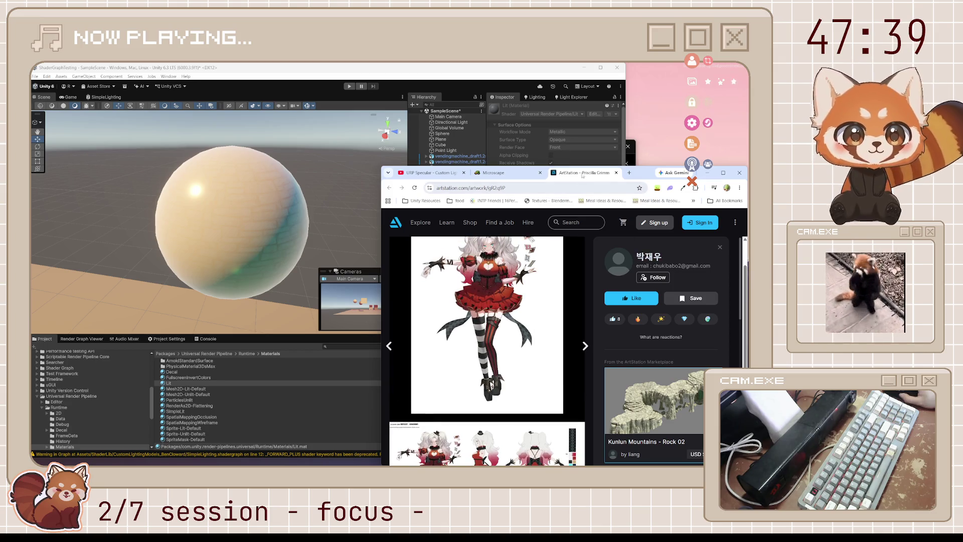
{"action": "middle_click", "coordinate": [582, 173]}
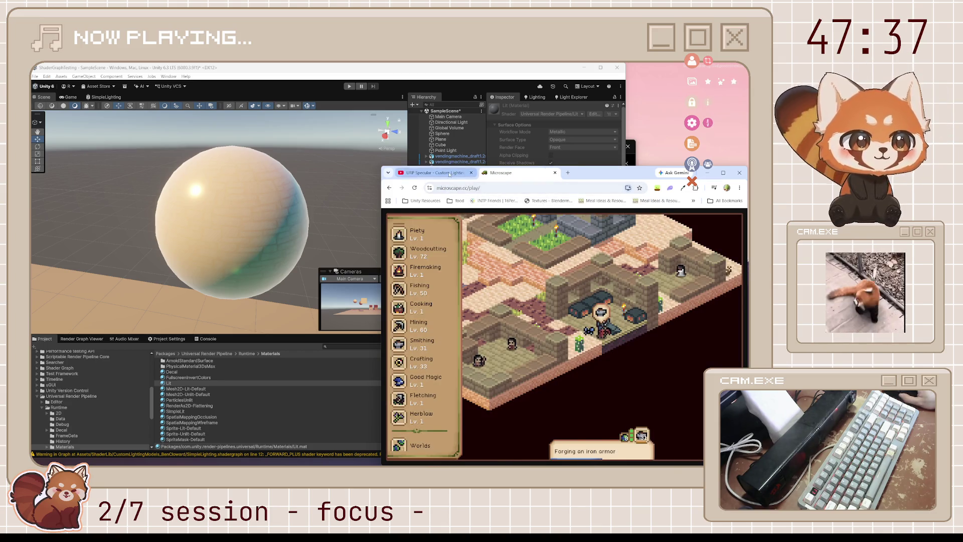
- Switch to the 'URP Specular - Custom Lighting Models - Episode 19' YouTube tab
{"action": "left_click", "coordinate": [449, 173]}
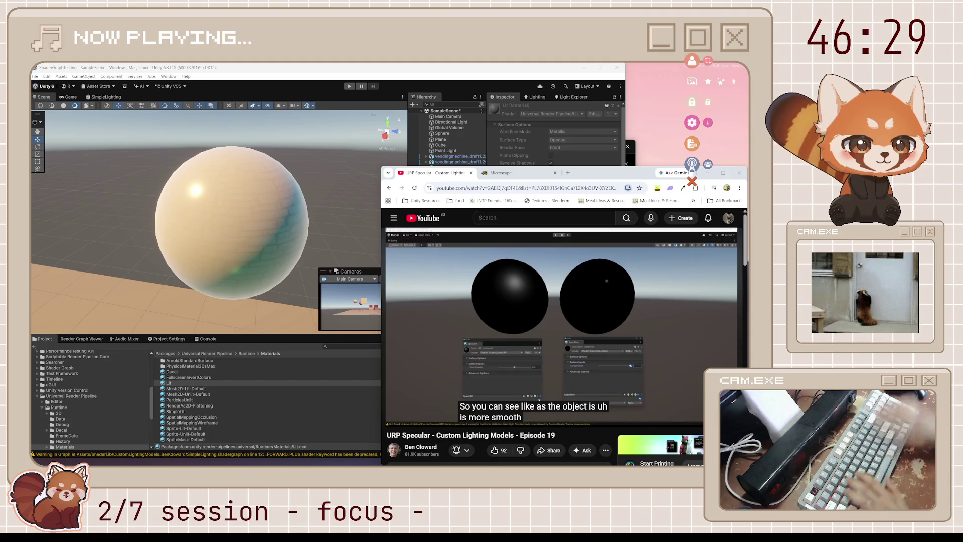
- Play, pause, and resume the tutorial to watch the two spheres' highlight comparison
{"action": "left_click", "coordinate": [575, 297]}
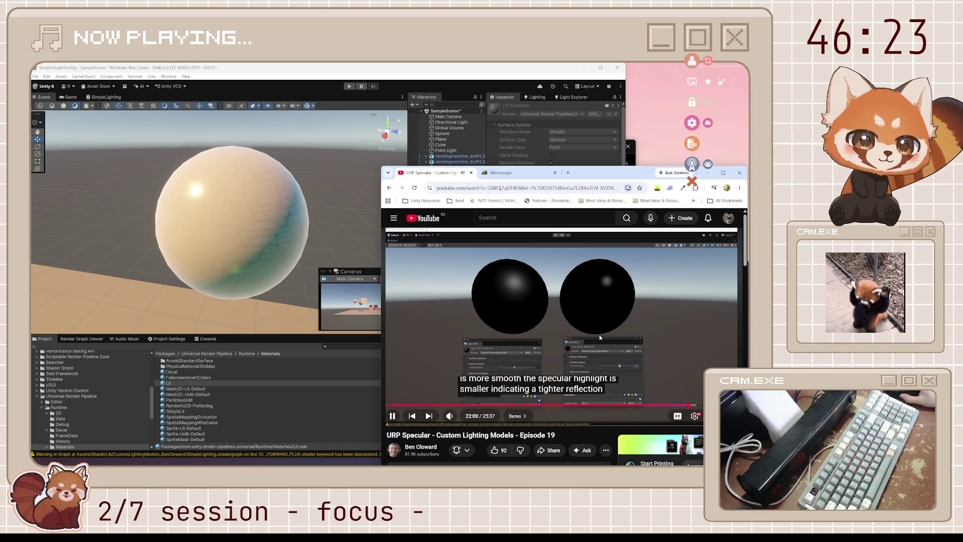
{"action": "key", "text": "space"}
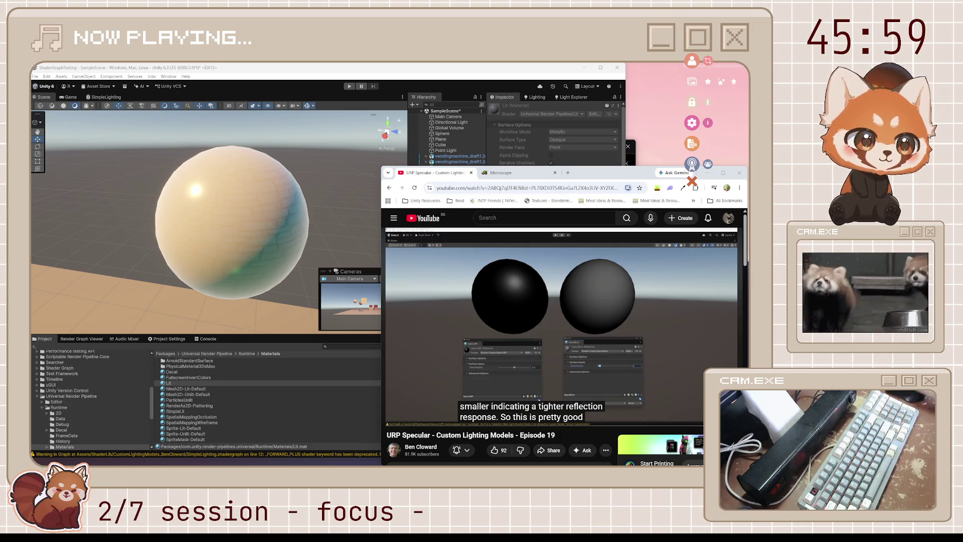
{"action": "left_click", "coordinate": [569, 302]}
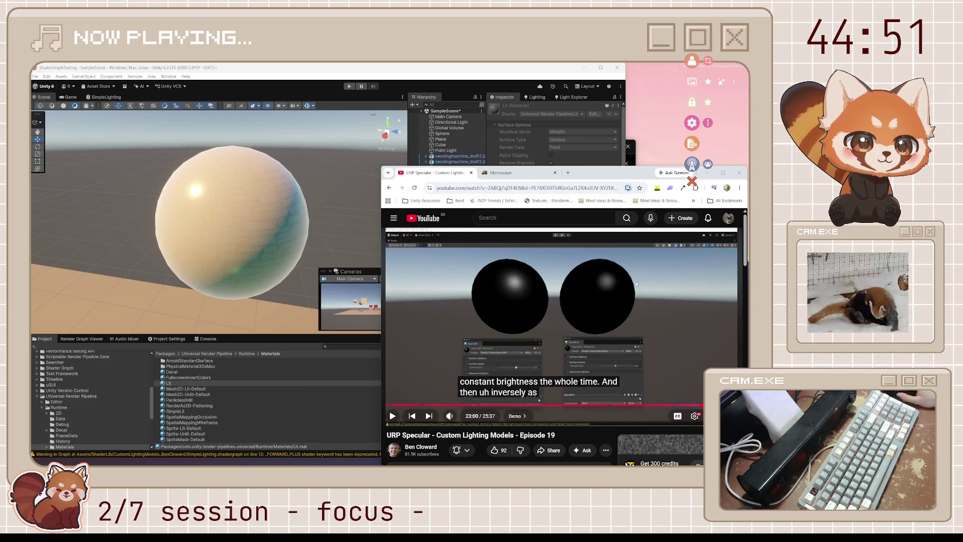
- Play and pause the specular tutorial a few more times, leaving it paused
{"action": "left_click", "coordinate": [626, 314]}
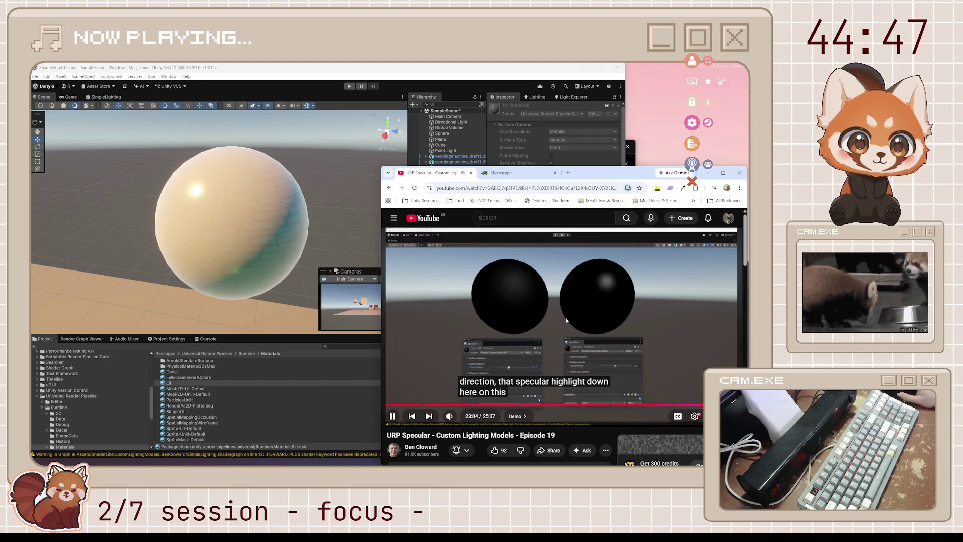
{"action": "key", "text": "space"}
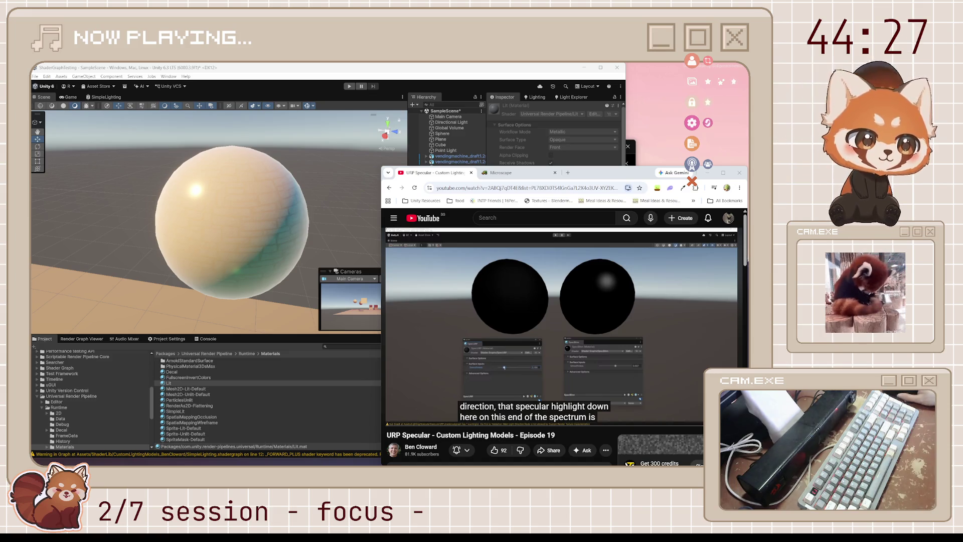
{"action": "mouse_move", "coordinate": [677, 282]}
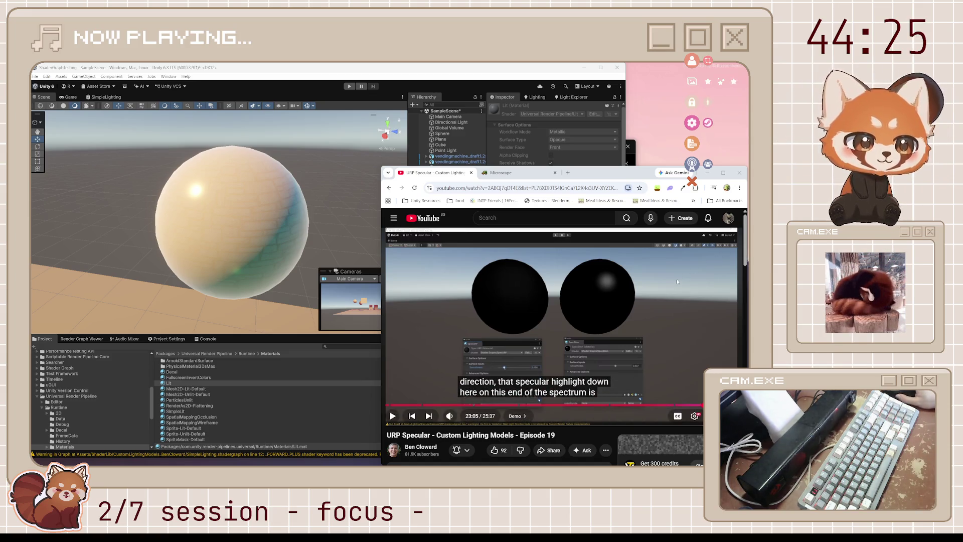
{"action": "left_click", "coordinate": [576, 316]}
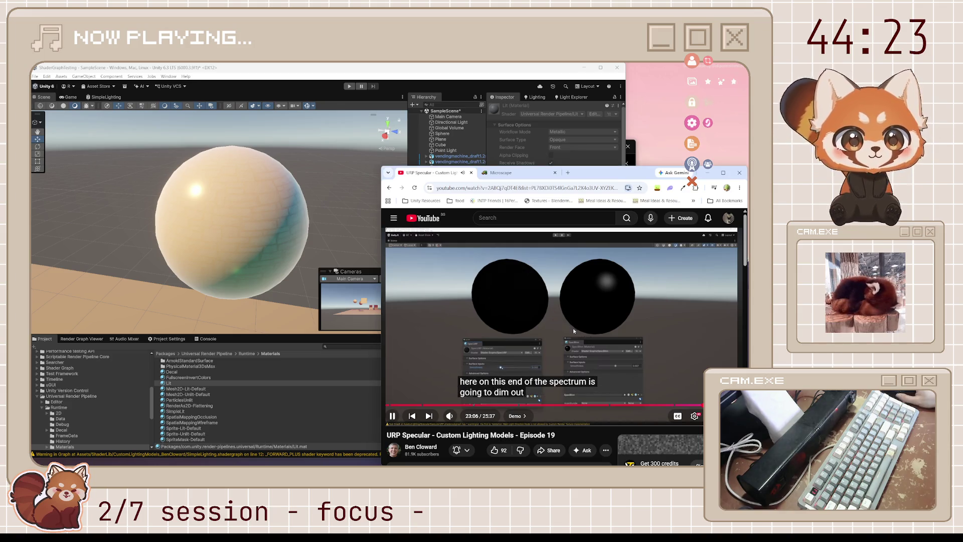
{"action": "left_click", "coordinate": [531, 321]}
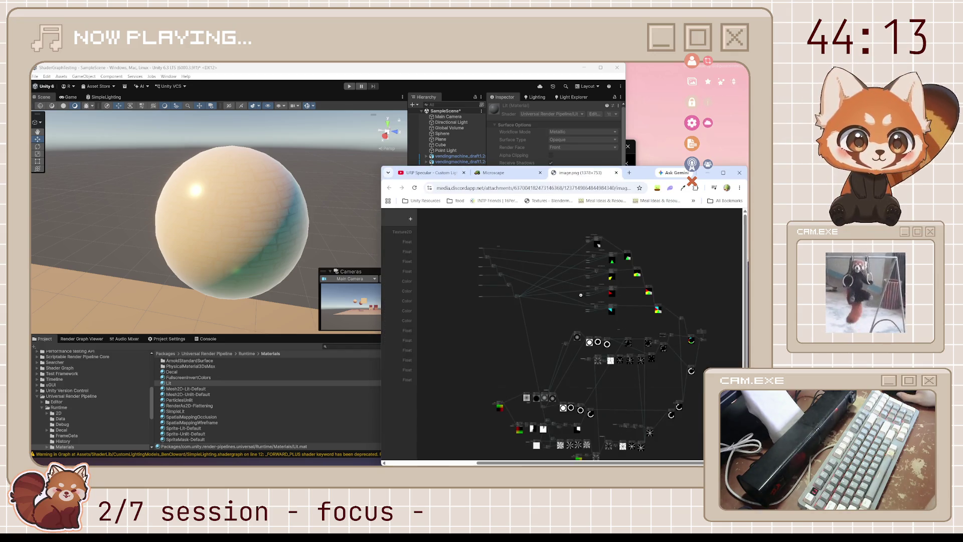
- Drag the image.png tab into its own window, now showing the small coloured ring image
{"action": "mouse_move", "coordinate": [591, 176]}
{"action": "left_mouse_down"}
{"action": "mouse_move", "coordinate": [351, 134]}
{"action": "mouse_move", "coordinate": [334, 112]}
{"action": "left_mouse_up"}
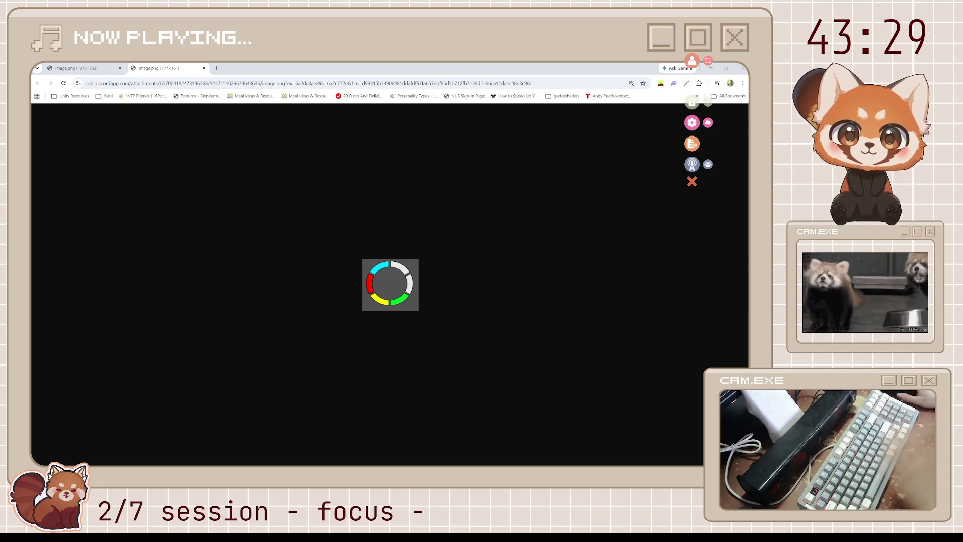
- Close the ring image and the RadialShader screenshot window, then dismiss the Microscape Level Up notice
{"action": "left_click", "coordinate": [70, 67]}
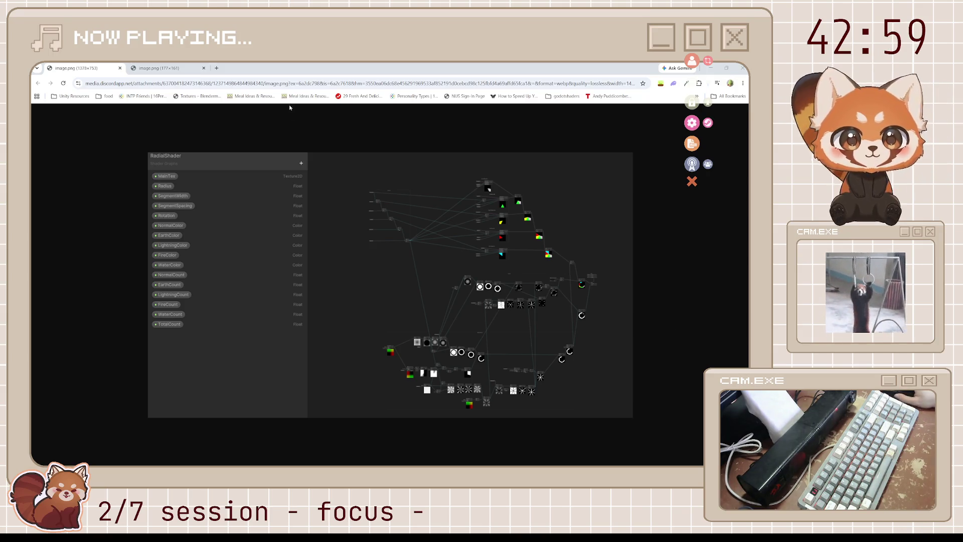
{"action": "key", "text": "ctrl+Tab"}
{"action": "key", "text": "ctrl+w"}
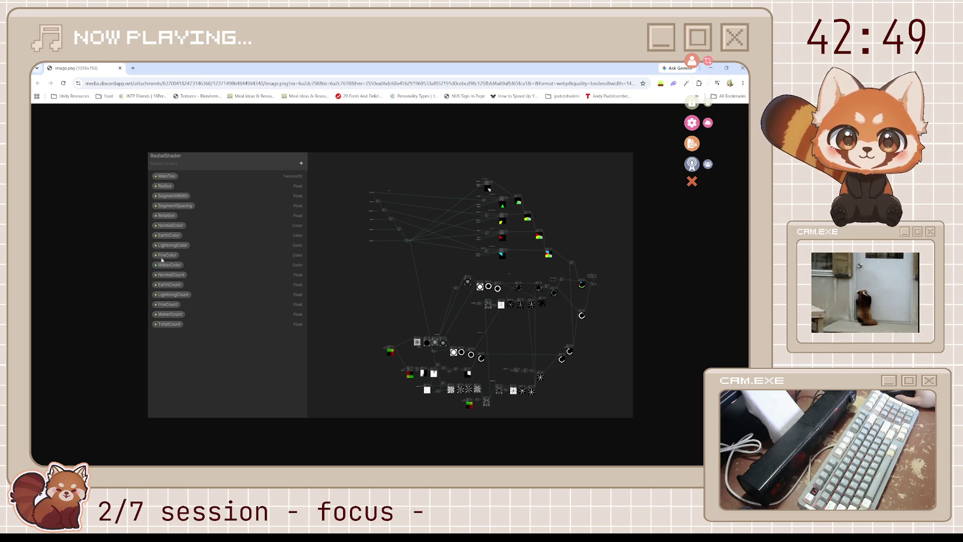
{"action": "left_click", "coordinate": [119, 68]}
{"action": "left_click", "coordinate": [575, 382]}
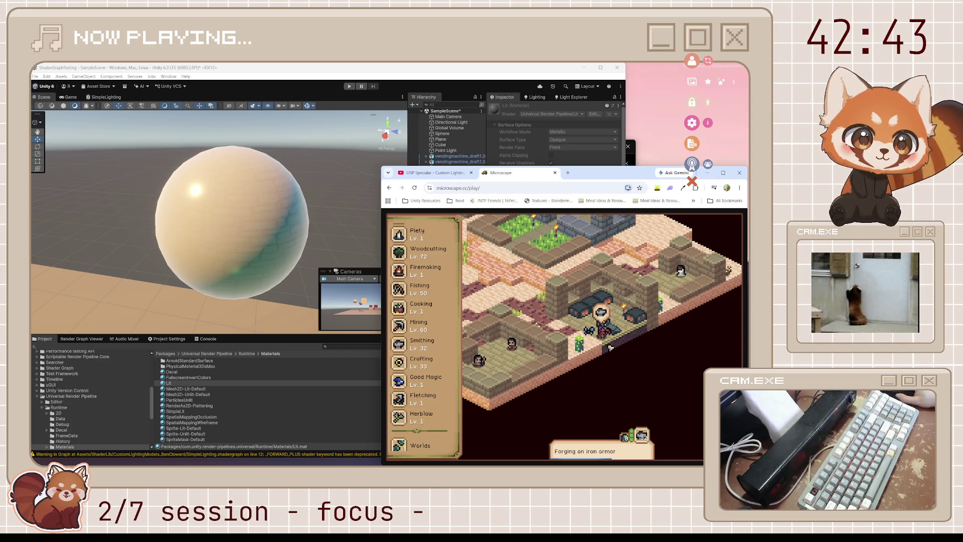
- Browse the Smithing Guidebook's iron and steel items, then resume the URP Specular video
{"action": "left_click", "coordinate": [644, 433]}
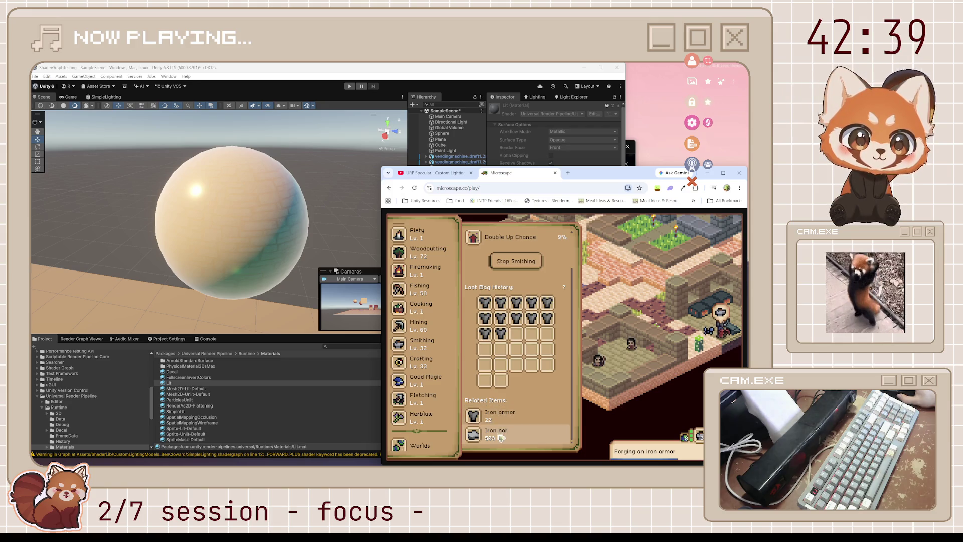
{"action": "scroll", "coordinate": [432, 318], "scroll_direction": "down", "scroll_amount": 2}
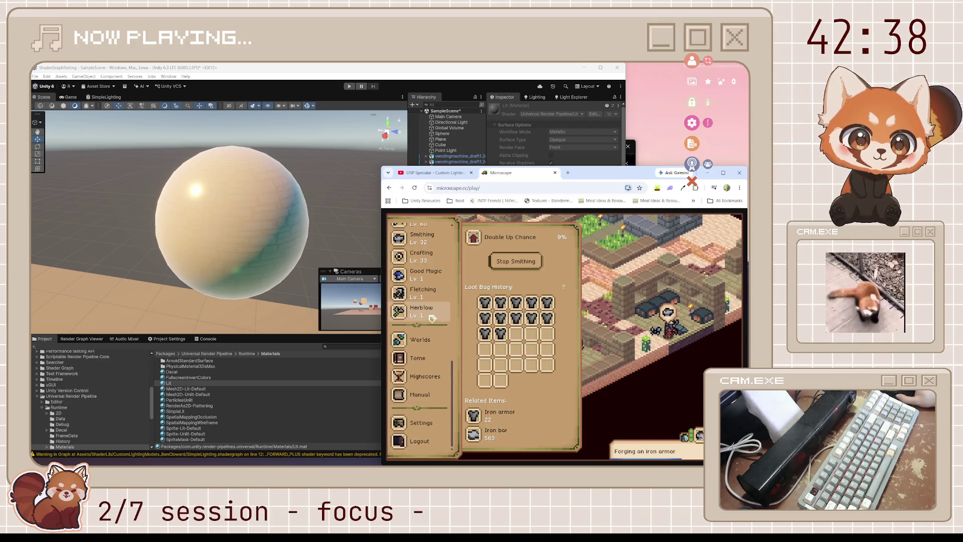
{"action": "scroll", "coordinate": [431, 321], "scroll_direction": "up", "scroll_amount": 2}
{"action": "left_click", "coordinate": [424, 342]}
{"action": "scroll", "coordinate": [532, 369], "scroll_direction": "down", "scroll_amount": 5}
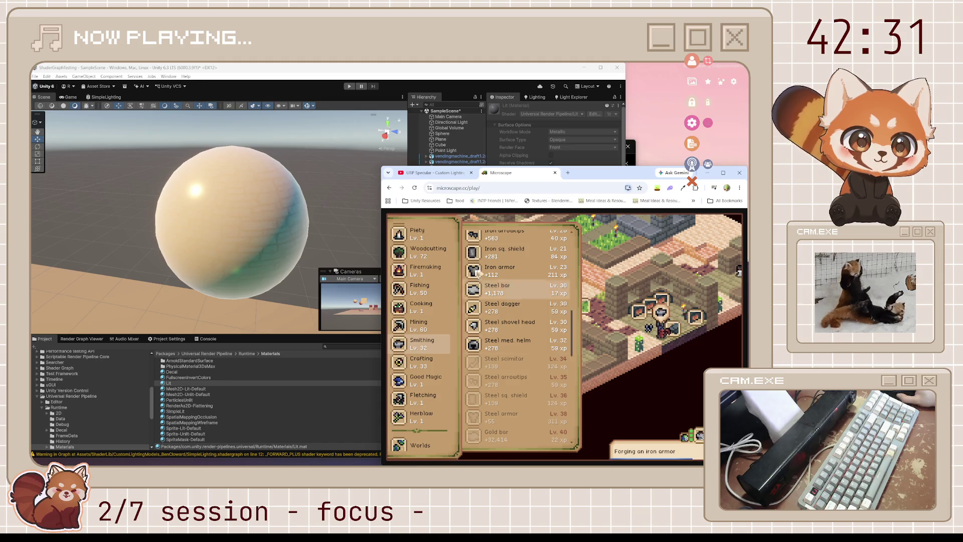
{"action": "left_click", "coordinate": [432, 173]}
{"action": "left_click", "coordinate": [542, 319]}
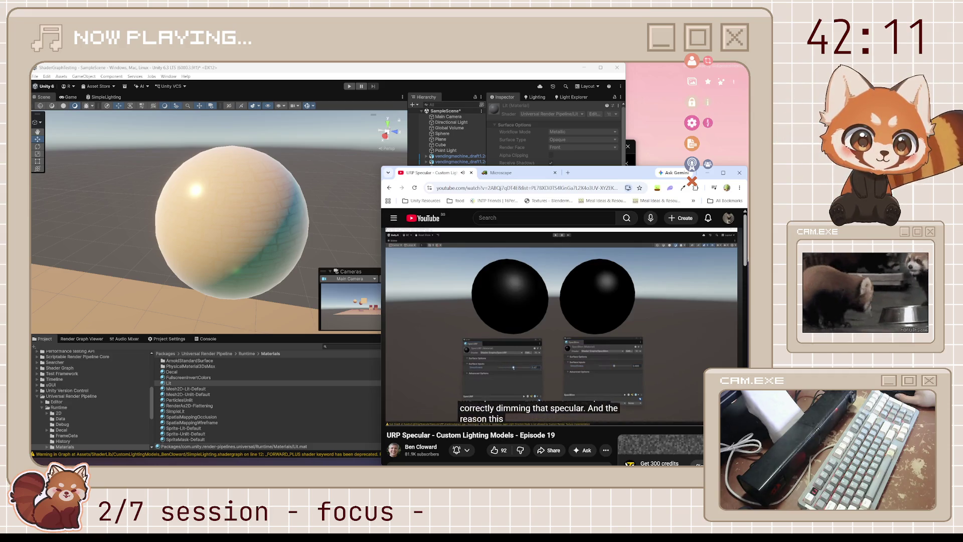
- Let the ad finish and pause the Episode 20 URP Lighting Model tutorial at 0:01
{"action": "mouse_move", "coordinate": [558, 317]}
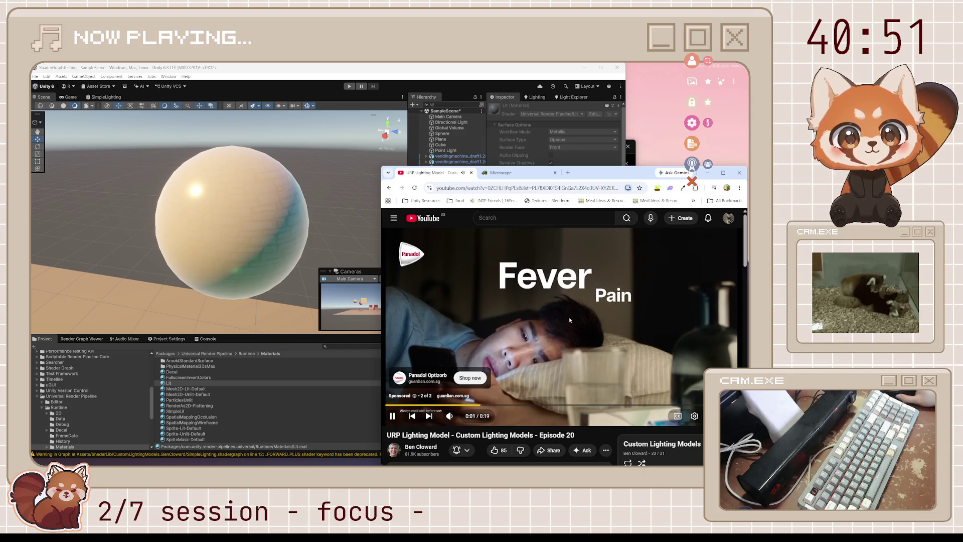
{"action": "left_click", "coordinate": [501, 173]}
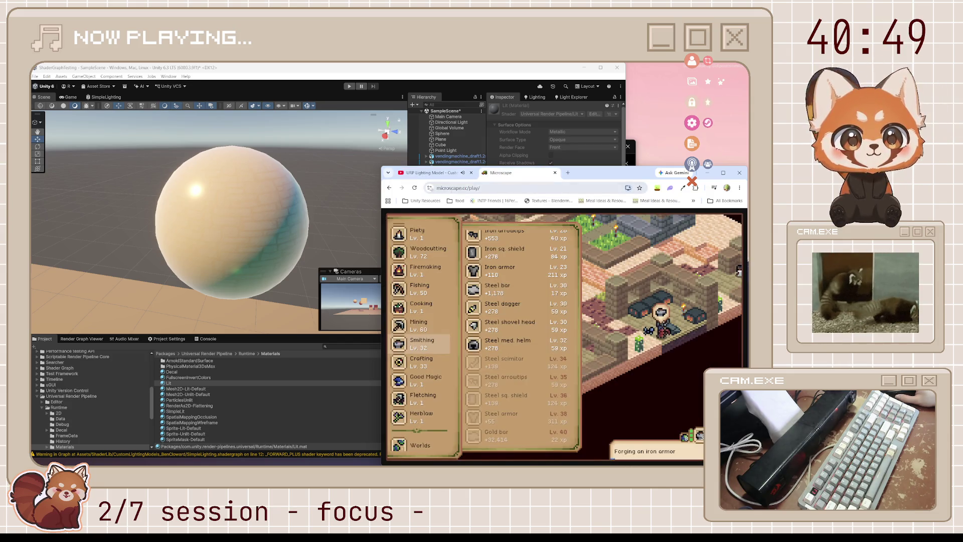
{"action": "left_click", "coordinate": [431, 172]}
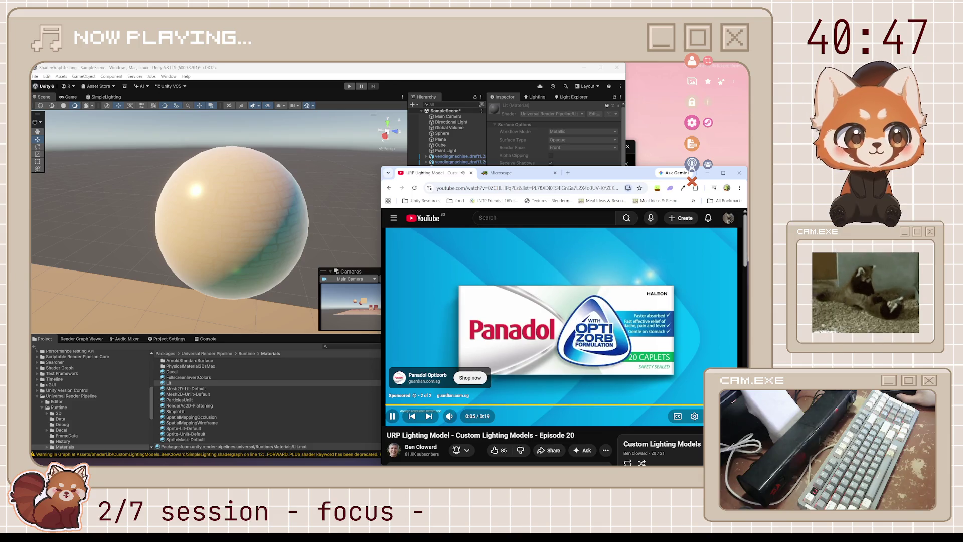
{"action": "key", "text": "k"}
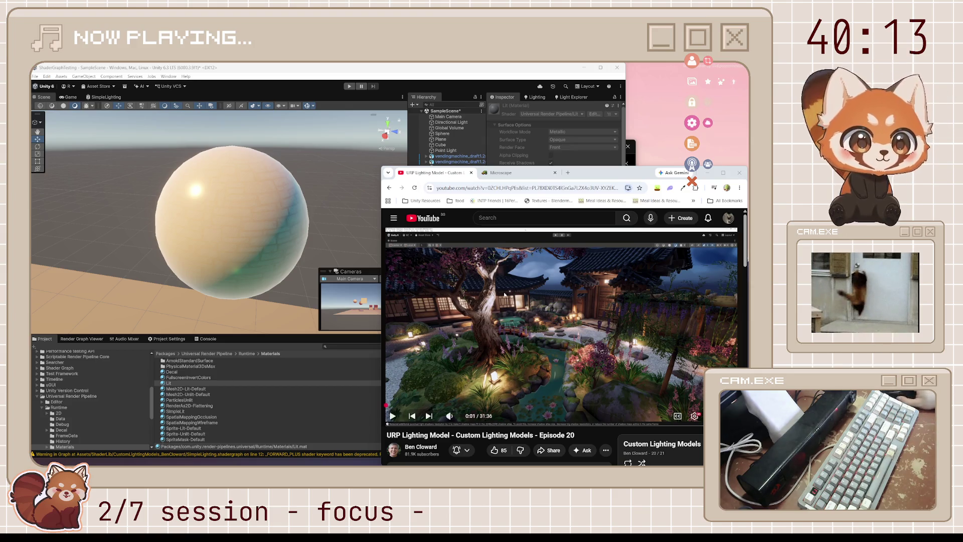
- Play the Episode 20 tutorial and glance over its description and comments
{"action": "left_click", "coordinate": [523, 326]}
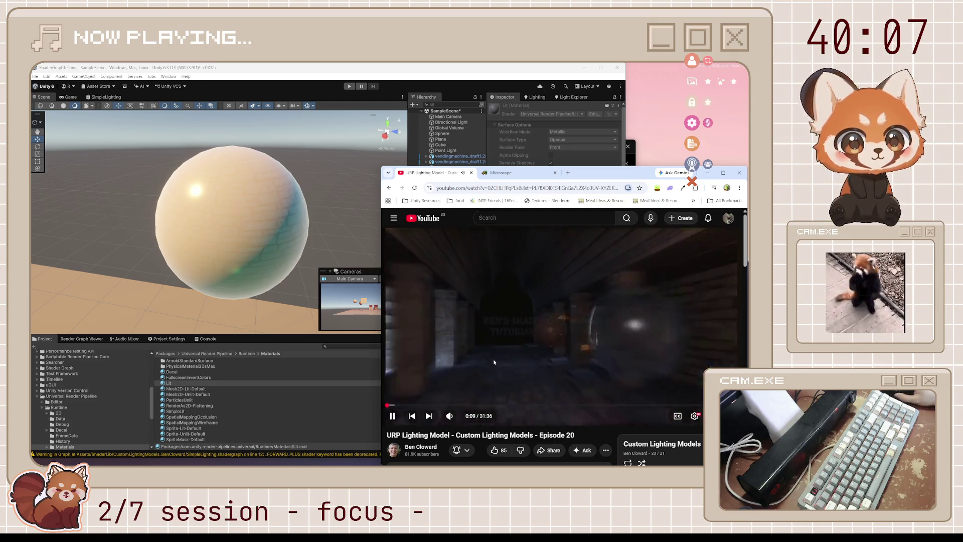
{"action": "scroll", "coordinate": [546, 431], "scroll_direction": "down", "scroll_amount": 3}
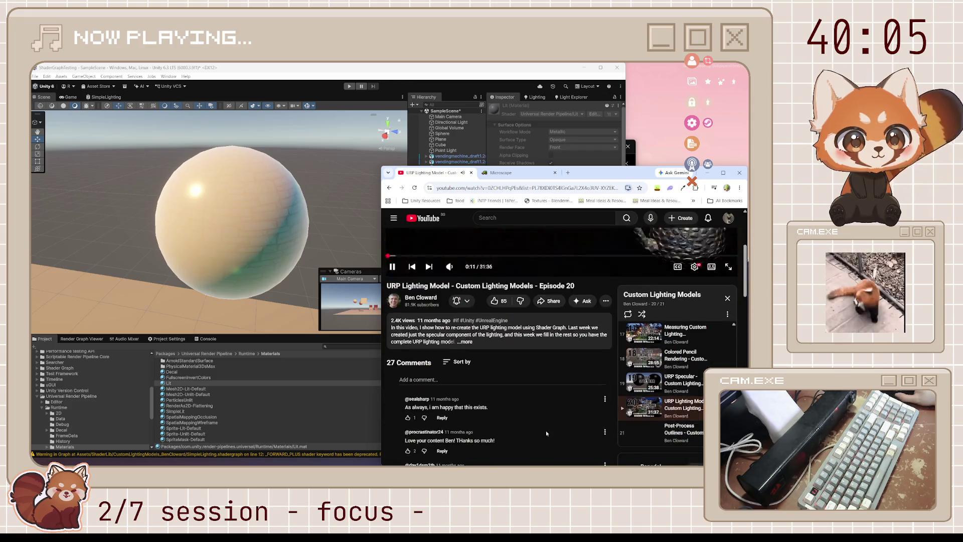
{"action": "scroll", "coordinate": [545, 433], "scroll_direction": "down", "scroll_amount": 1}
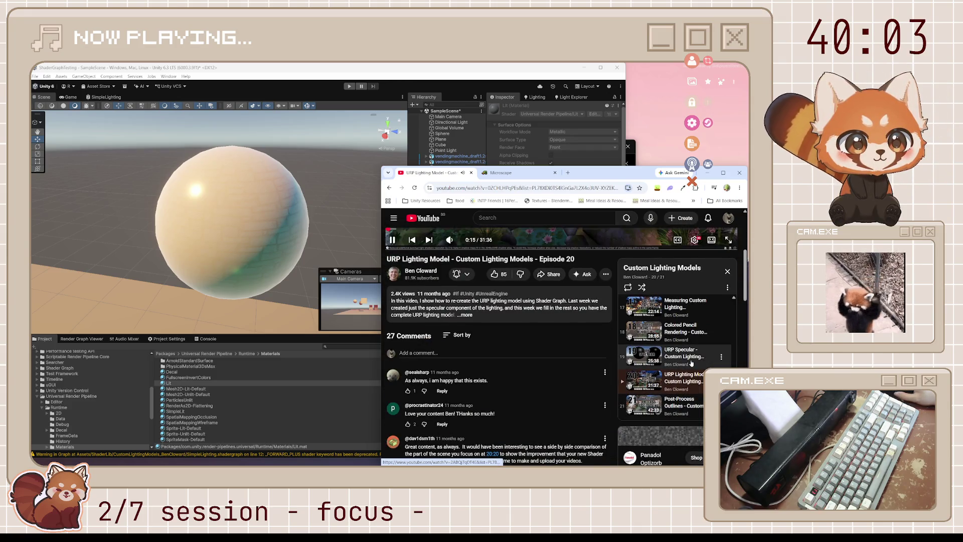
{"action": "scroll", "coordinate": [502, 379], "scroll_direction": "up", "scroll_amount": 4}
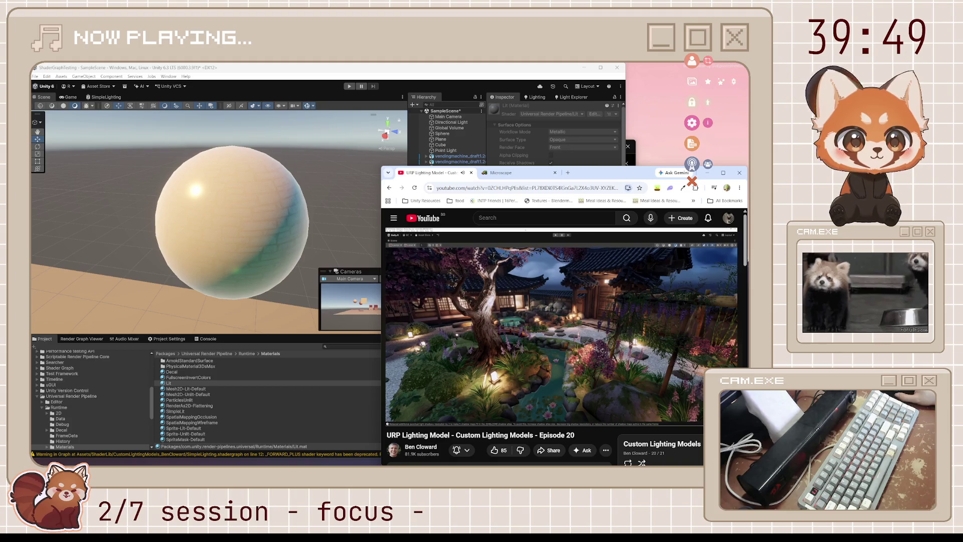
- Enable captions and pause the tutorial around 2:56 on the diffuse and specular node graph
{"action": "mouse_move", "coordinate": [553, 384]}
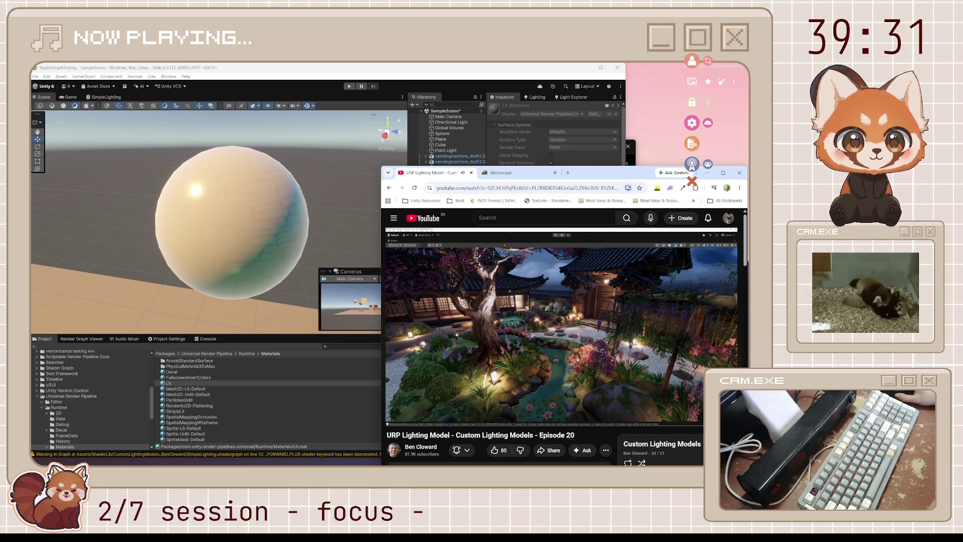
{"action": "key", "text": "c"}
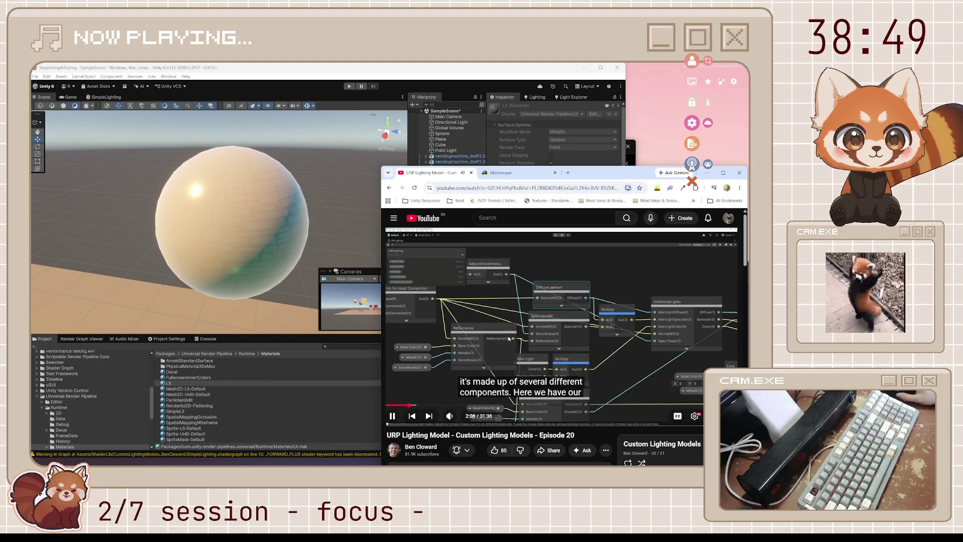
{"action": "left_click", "coordinate": [508, 339]}
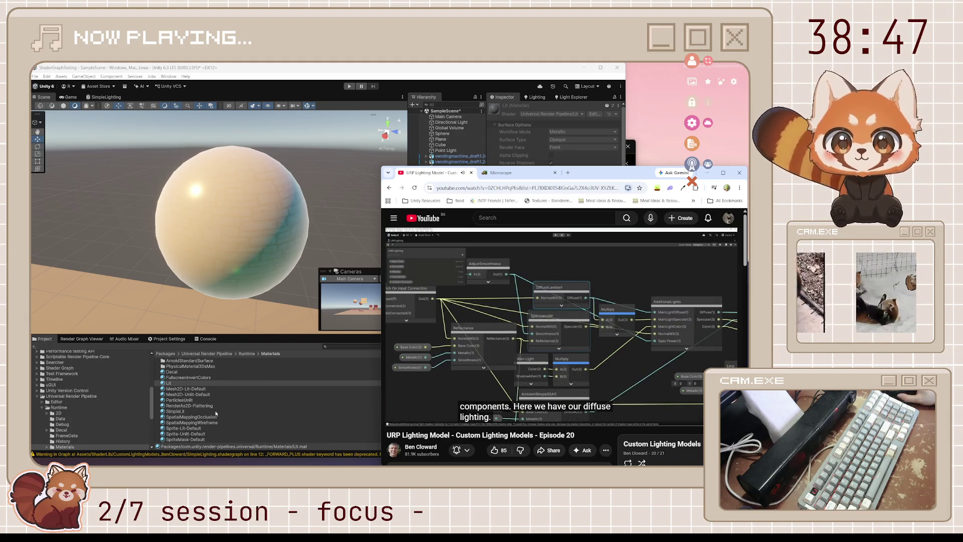
{"action": "scroll", "coordinate": [82, 377], "scroll_direction": "up", "scroll_amount": 5}
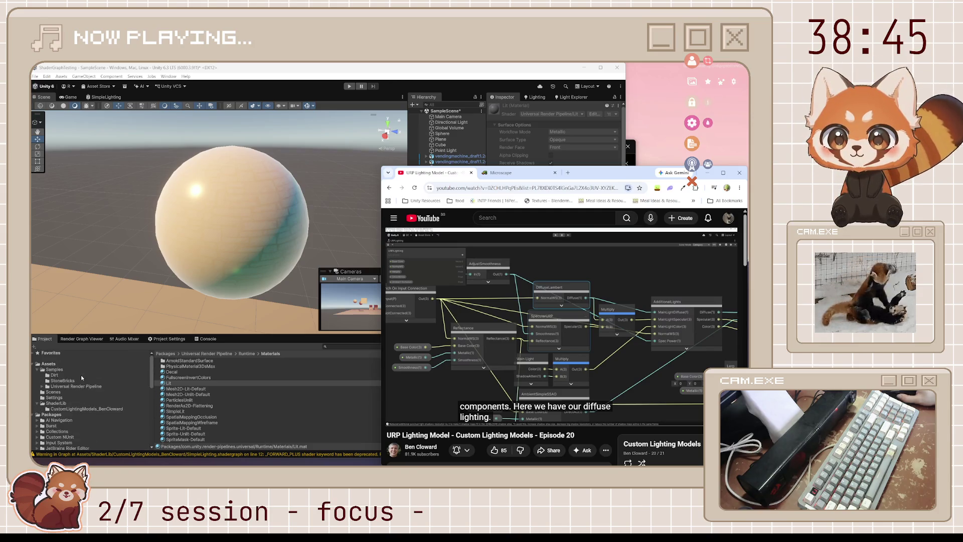
- Open SubGraph_URPLighting from the CustomLightingModels_BenCloward folder and widen the graph area
{"action": "left_click", "coordinate": [90, 409]}
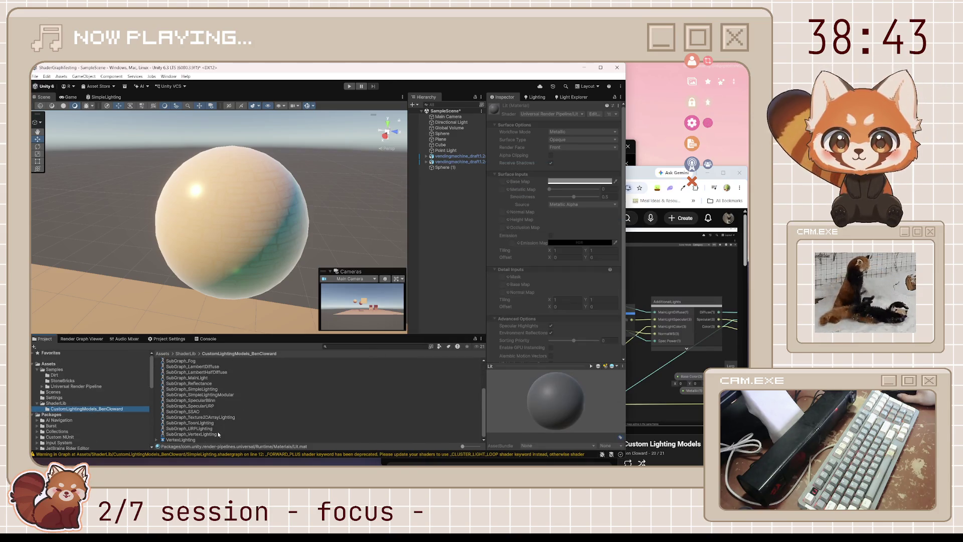
{"action": "double_click", "coordinate": [210, 429]}
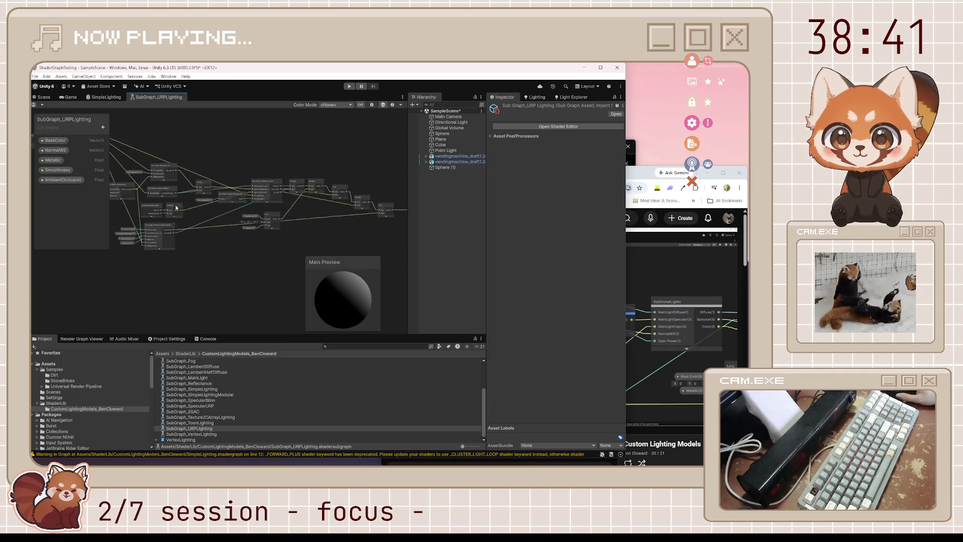
{"action": "scroll", "coordinate": [176, 204], "scroll_direction": "up", "scroll_amount": 5}
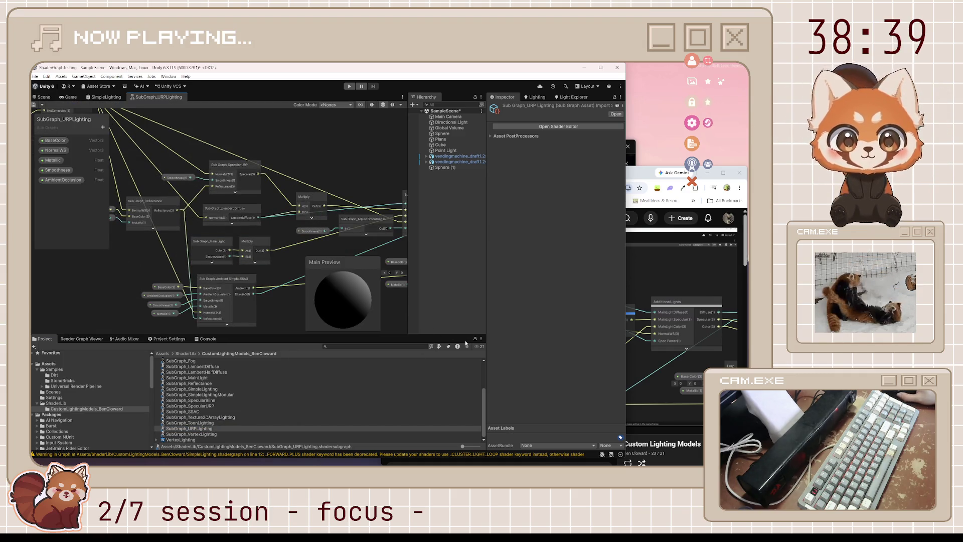
{"action": "left_click_drag", "start_coordinate": [484, 311], "coordinate": [521, 309]}
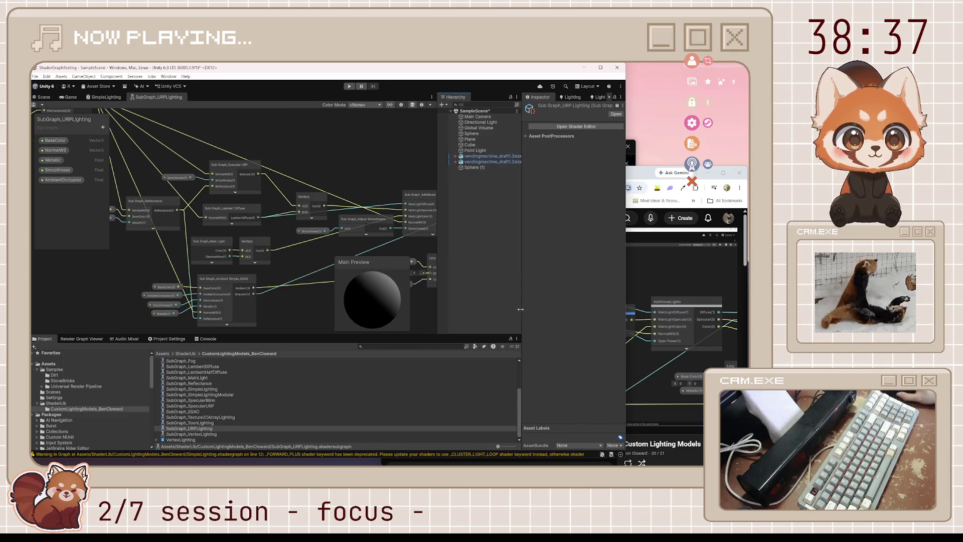
- Compare the graph with the tutorial paused at 2:16, checking the Sub Graph_Reflectance preview
{"action": "left_click", "coordinate": [691, 336]}
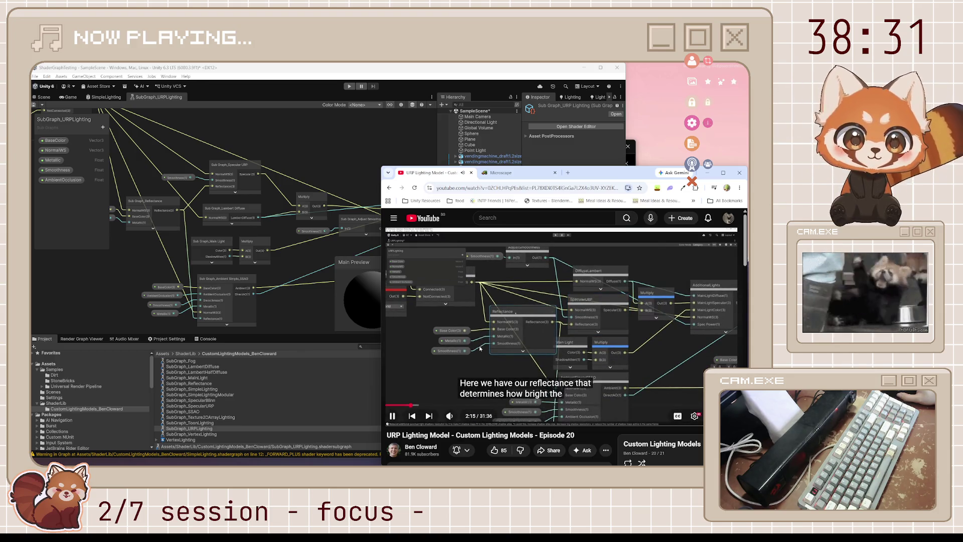
{"action": "left_click", "coordinate": [475, 363]}
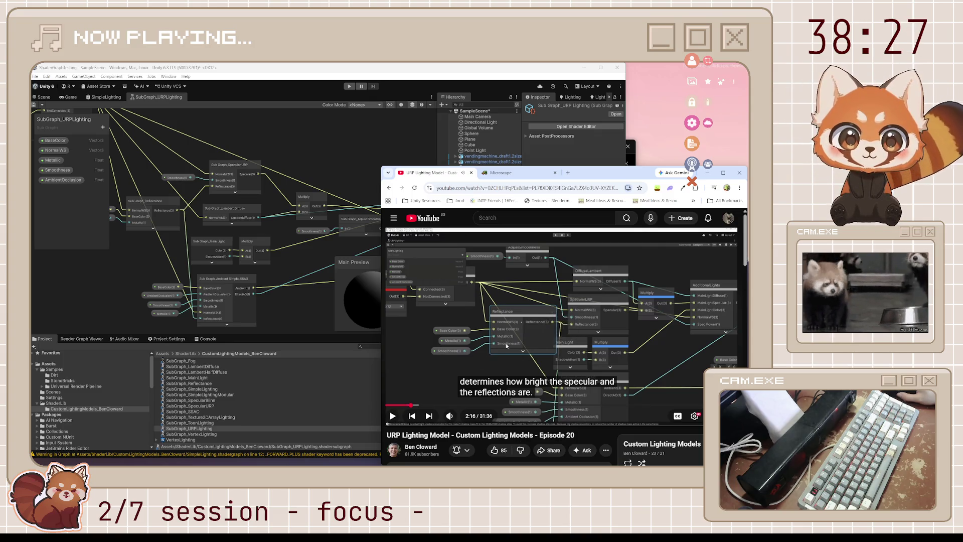
{"action": "left_click_drag", "start_coordinate": [110, 267], "coordinate": [186, 272]}
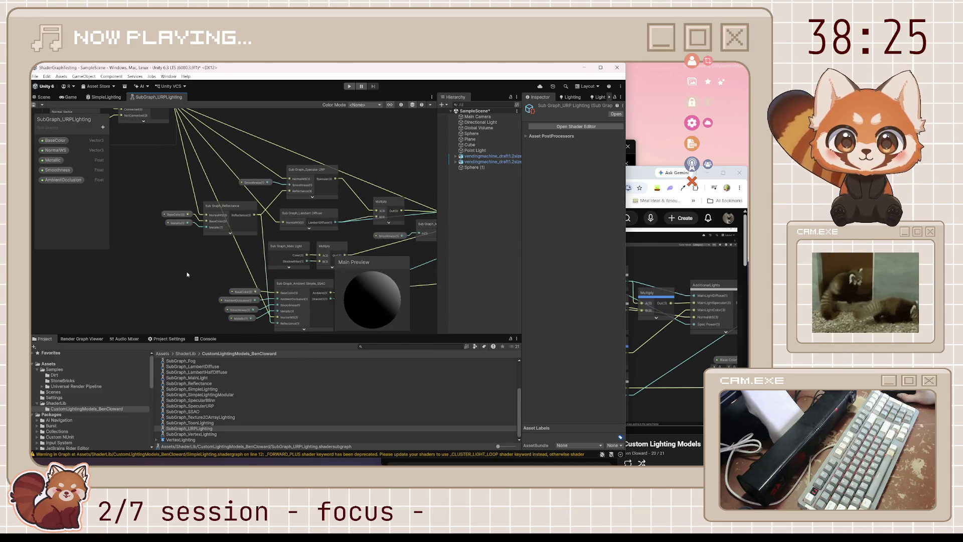
{"action": "left_click", "coordinate": [229, 232]}
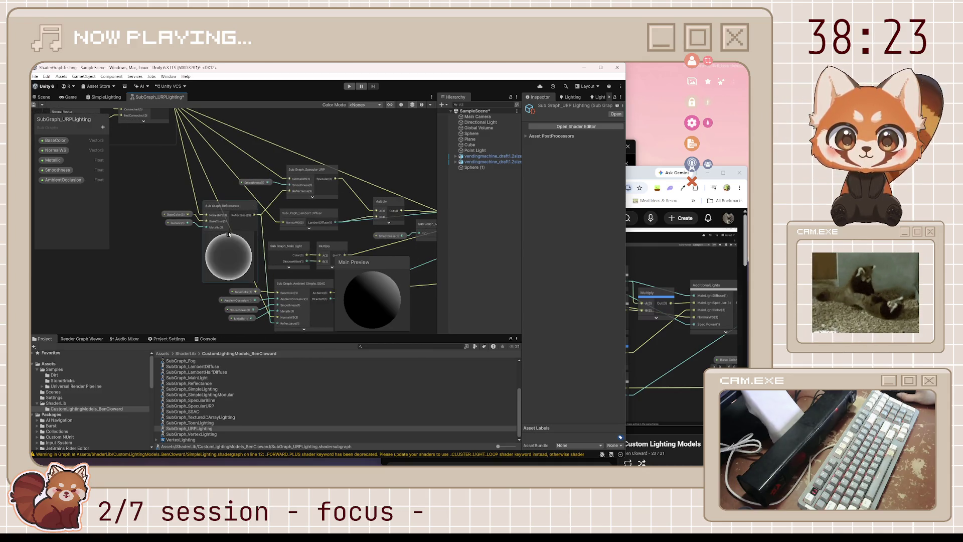
{"action": "left_click", "coordinate": [228, 235]}
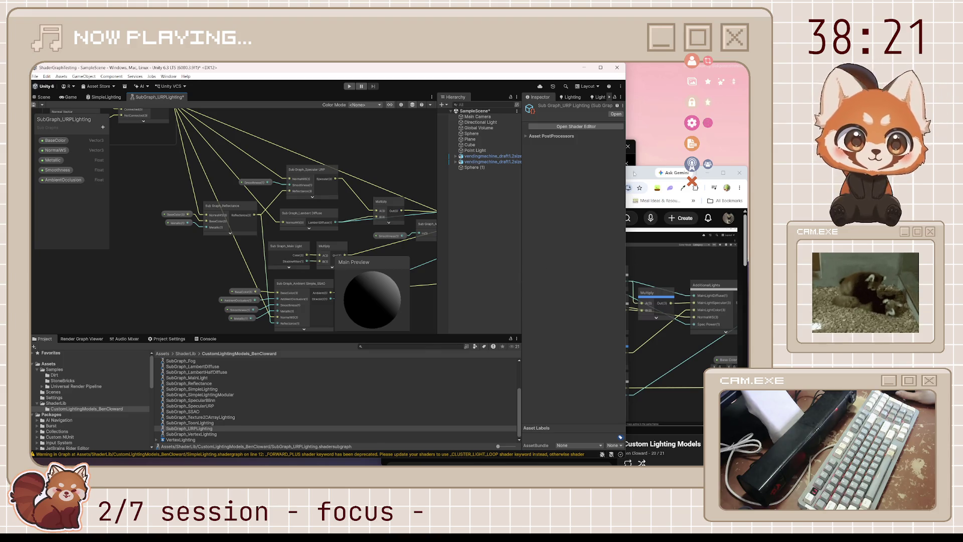
{"action": "left_click", "coordinate": [634, 174]}
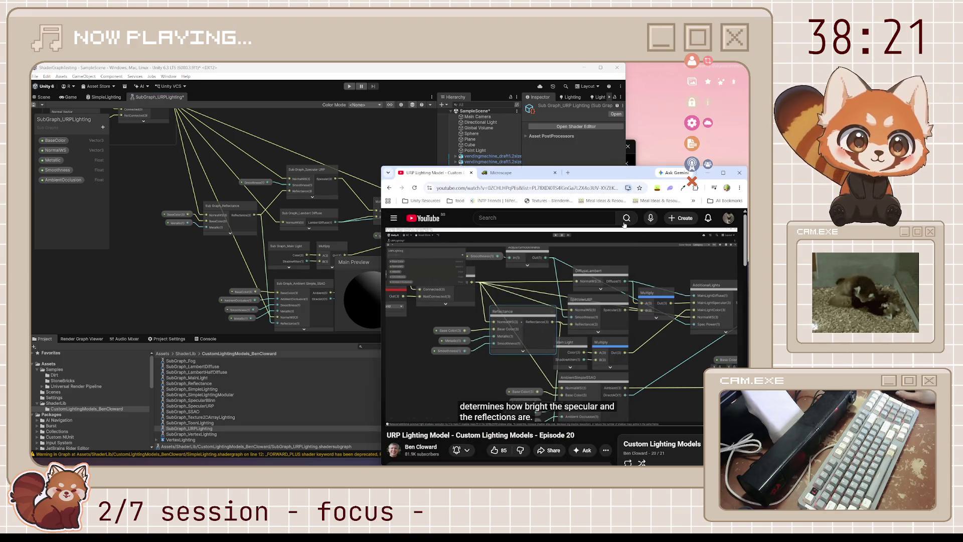
{"action": "left_click", "coordinate": [578, 339]}
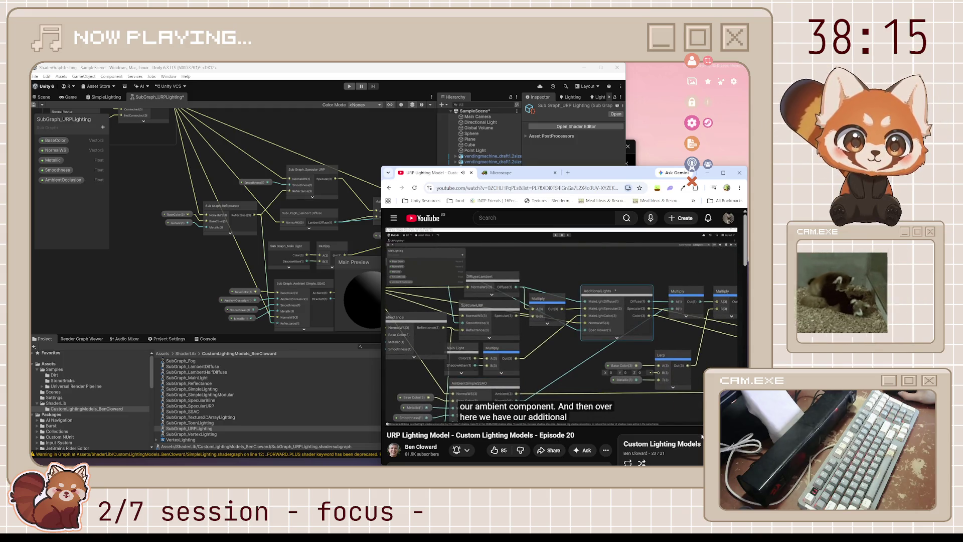
- Pan the graph alongside the tutorial, then select the SubGraph_AmbientSimple_SSAO asset
{"action": "left_click", "coordinate": [370, 246]}
{"action": "left_click_drag", "start_coordinate": [370, 245], "coordinate": [268, 246]}
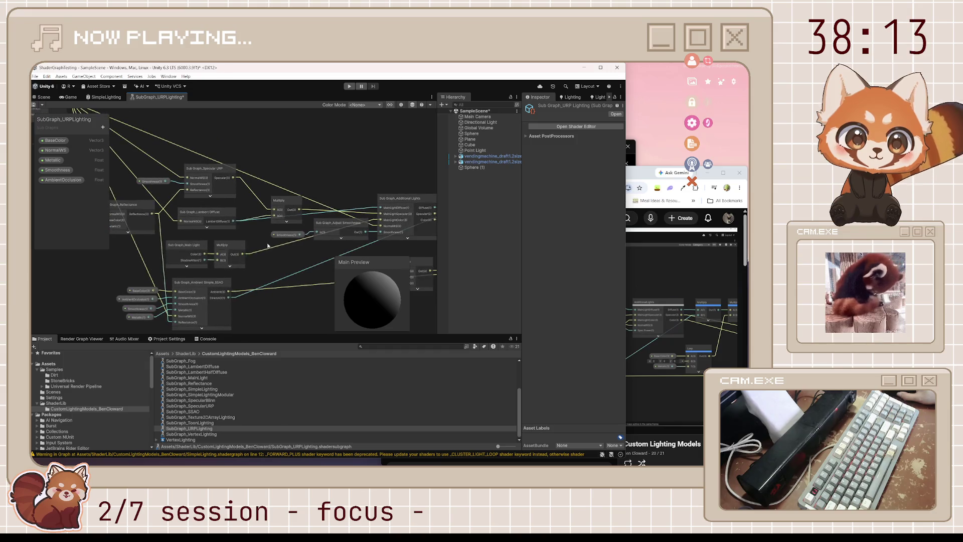
{"action": "left_click", "coordinate": [642, 176]}
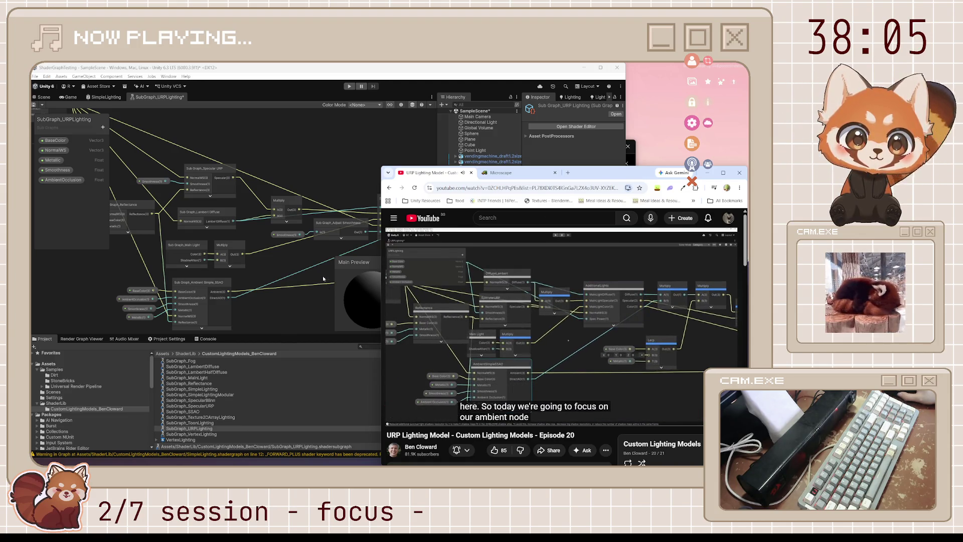
{"action": "left_click", "coordinate": [353, 255]}
{"action": "mouse_move", "coordinate": [354, 255]}
{"action": "left_mouse_down"}
{"action": "mouse_move", "coordinate": [318, 258]}
{"action": "mouse_move", "coordinate": [338, 252]}
{"action": "left_mouse_up"}
{"action": "left_click", "coordinate": [626, 179]}
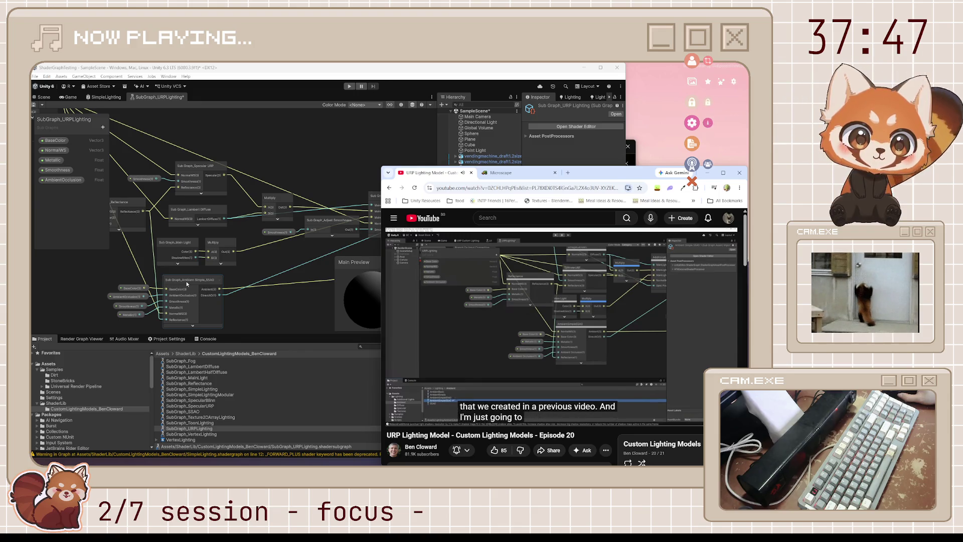
{"action": "scroll", "coordinate": [223, 406], "scroll_direction": "up", "scroll_amount": 3}
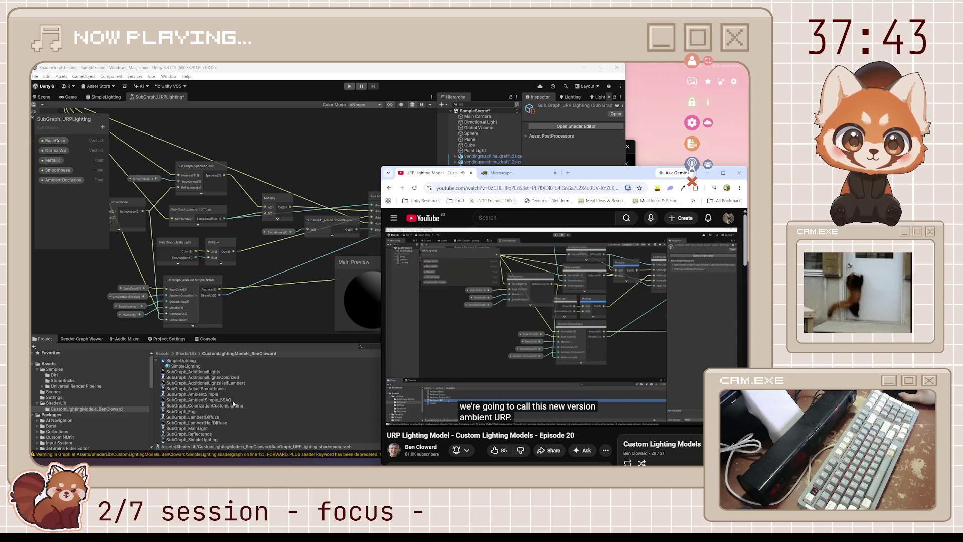
{"action": "left_click", "coordinate": [232, 401]}
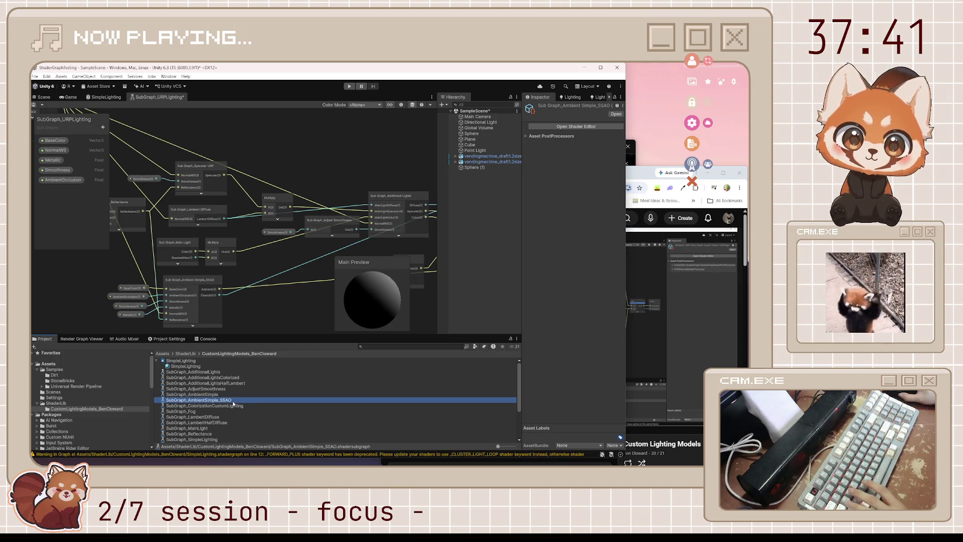
- Duplicate SubGraph_AmbientSimple_SSAO and rename the copy SubGraph_AmbientURP
{"action": "key", "text": "ctrl+d"}
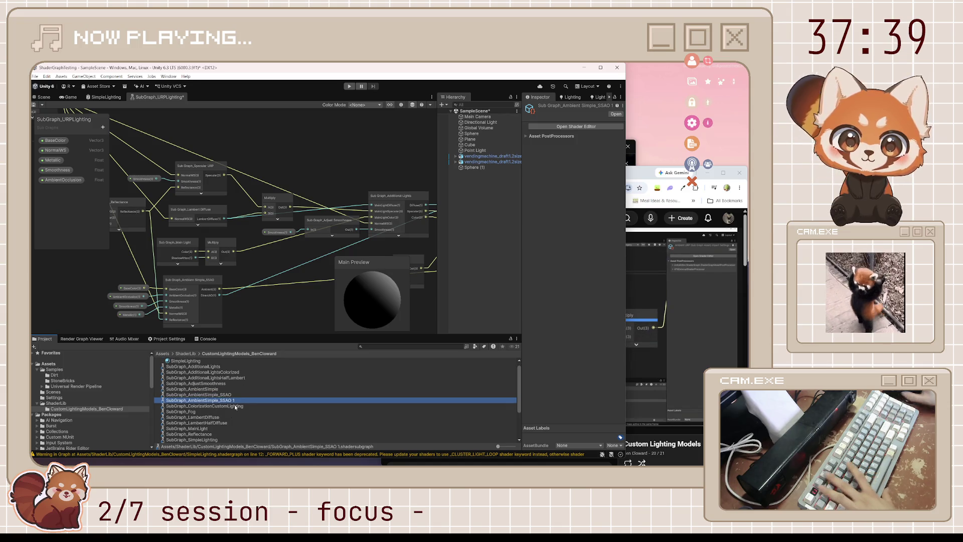
{"action": "key", "text": "F2"}
{"action": "key", "text": "End"}
{"action": "key", "text": "BackSpace"}
{"action": "key", "text": "BackSpace"}
{"action": "key", "text": "BackSpace"}
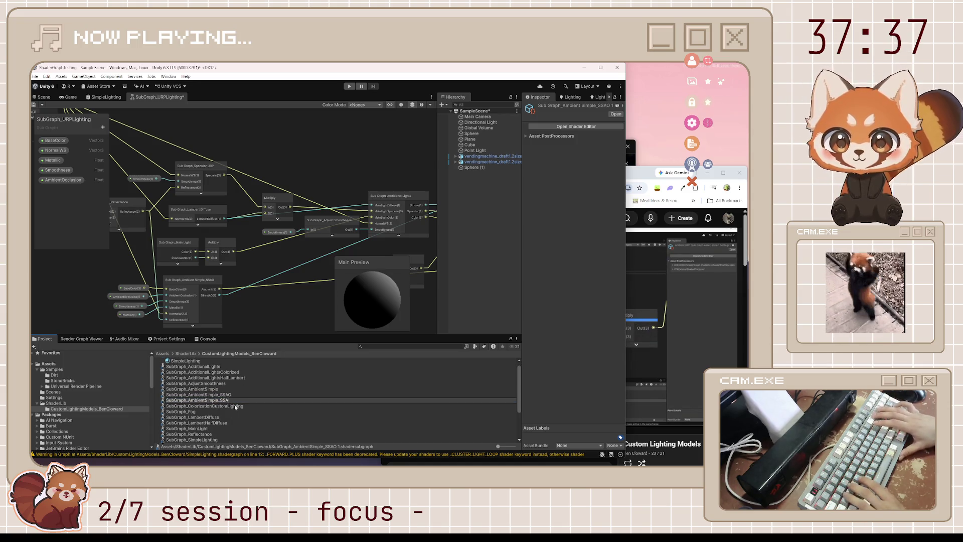
{"action": "key", "text": "BackSpace"}
{"action": "key", "text": "BackSpace"}
{"action": "key", "text": "BackSpace"}
{"action": "type", "text": "URP"}
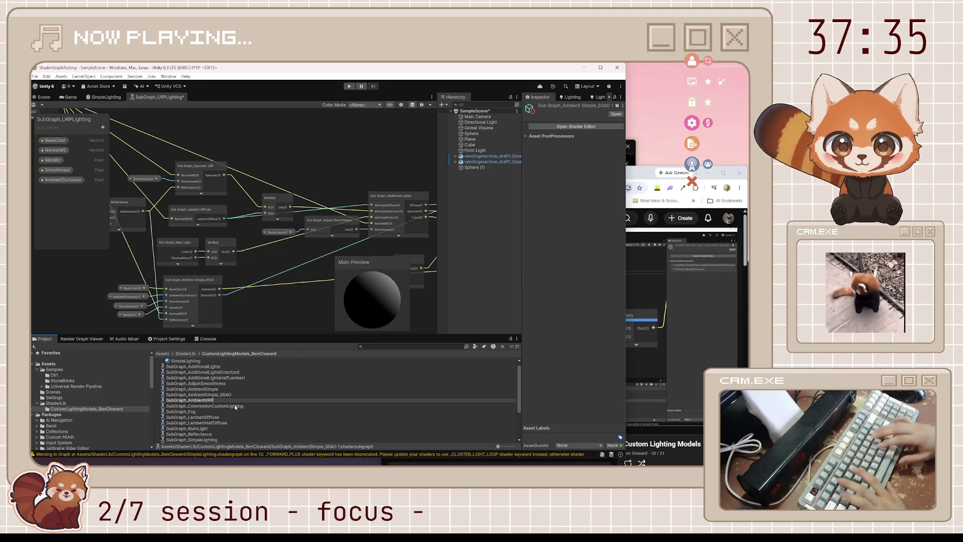
{"action": "key", "text": "Return"}
{"action": "key", "text": "Return"}
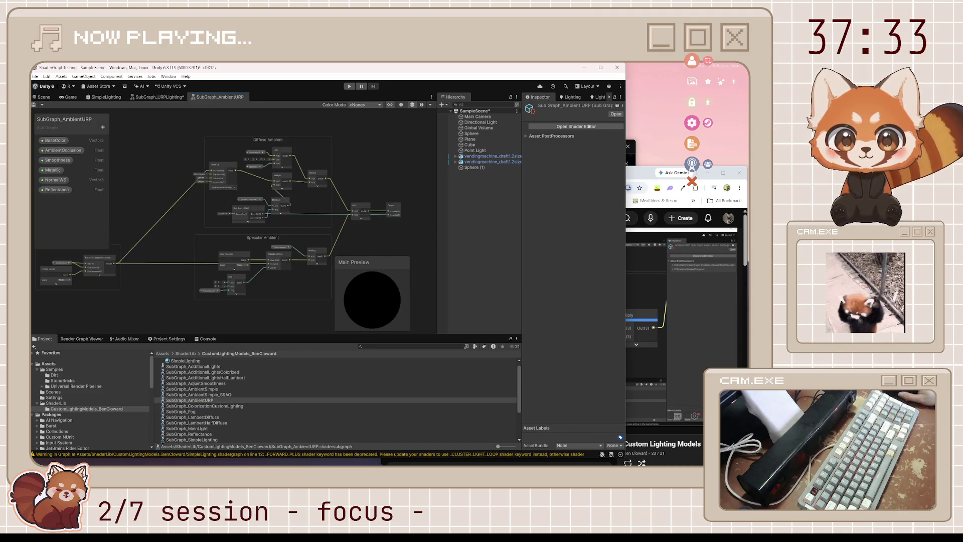
- Rewind the tutorial and zoom the graph onto the Specular Ambient Reflection Probe nodes
{"action": "key", "text": "alt+Tab"}
{"action": "left_click", "coordinate": [610, 358]}
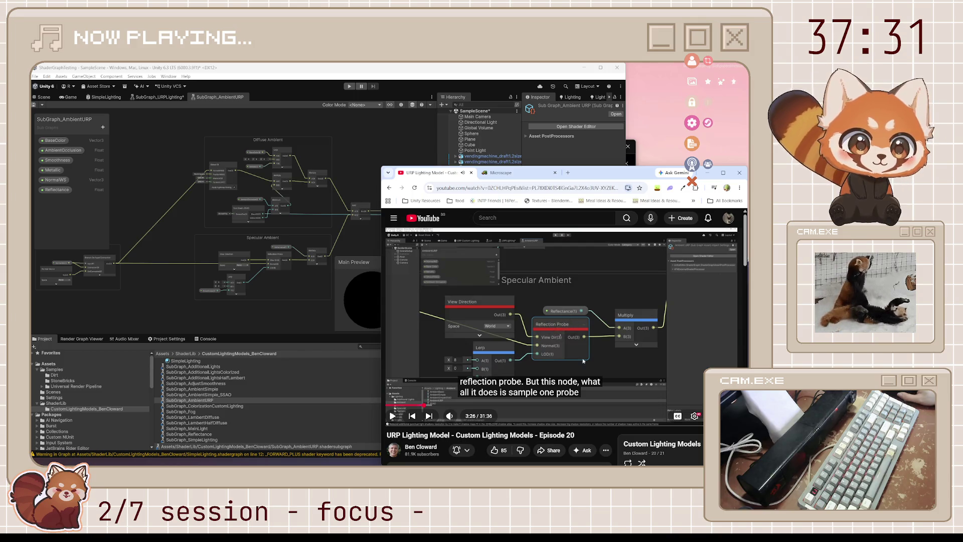
{"action": "key", "text": "alt+Tab"}
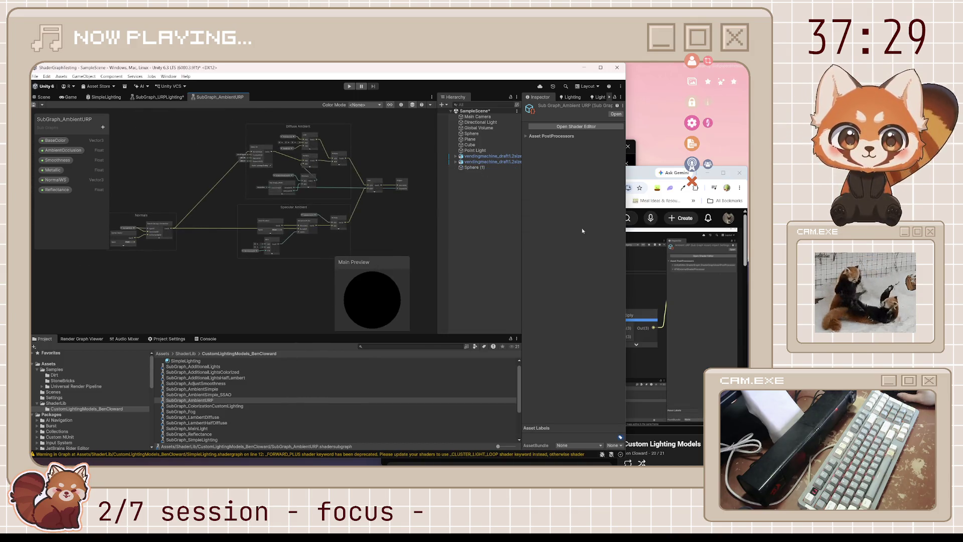
{"action": "left_click", "coordinate": [645, 178]}
{"action": "left_click", "coordinate": [604, 353]}
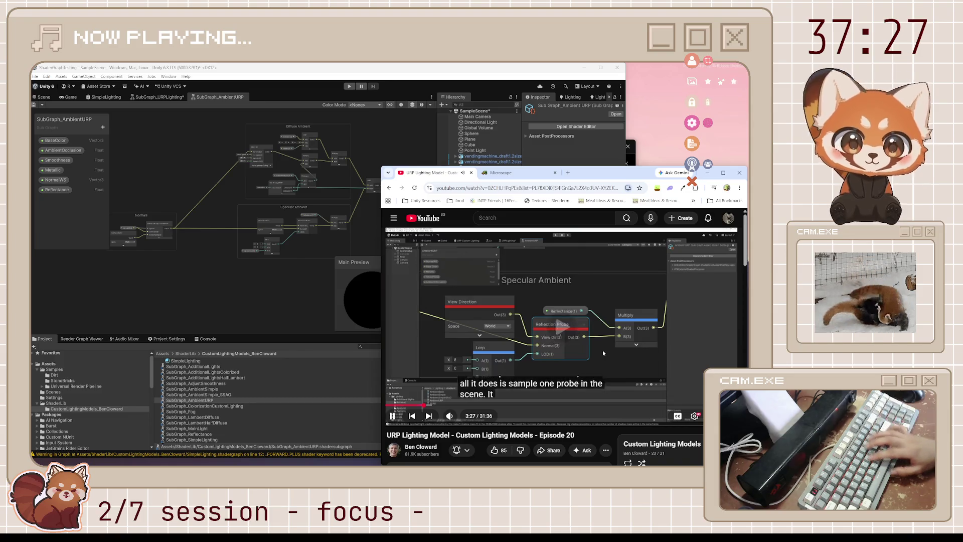
{"action": "key", "text": "j"}
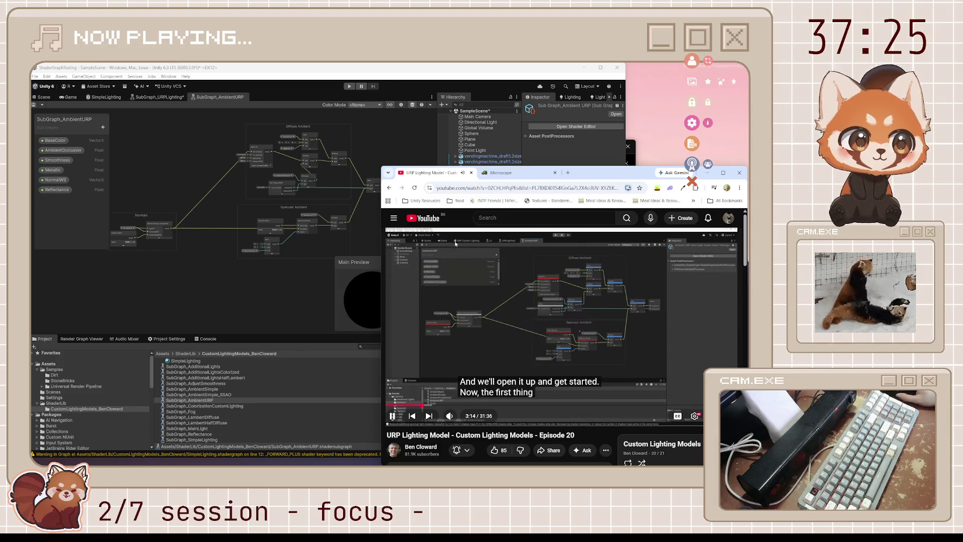
{"action": "scroll", "coordinate": [296, 240], "scroll_direction": "up", "scroll_amount": 5}
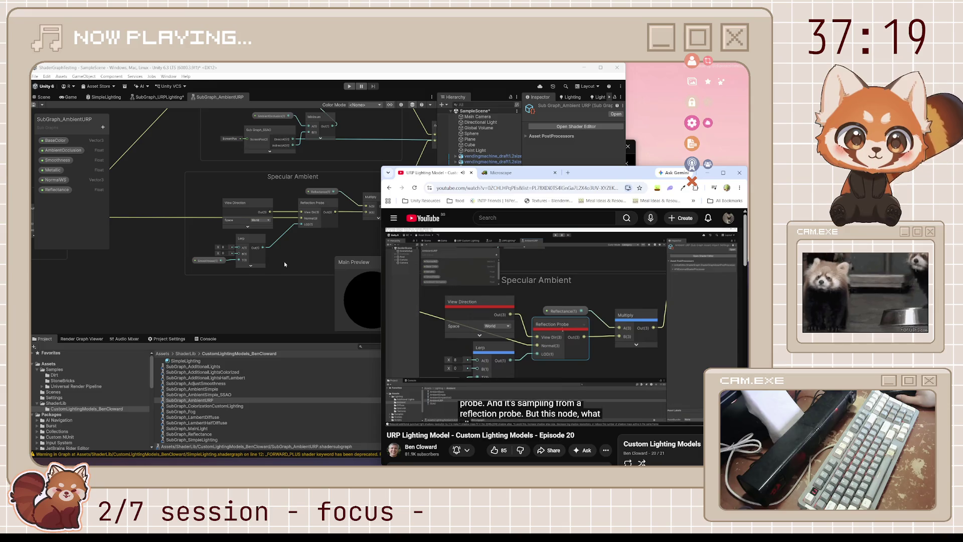
{"action": "scroll", "coordinate": [284, 262], "scroll_direction": "up", "scroll_amount": 1}
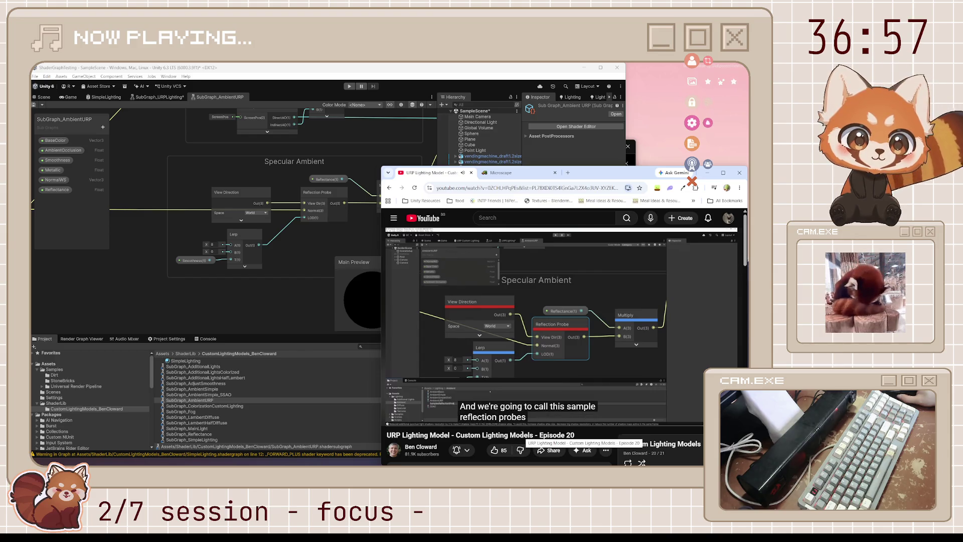
{"action": "key", "text": "j"}
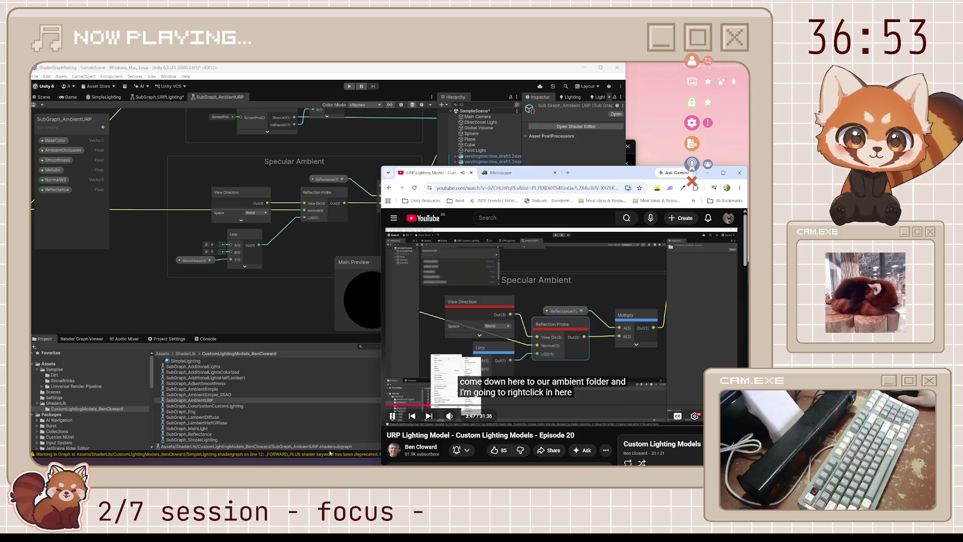
{"action": "scroll", "coordinate": [280, 400], "scroll_direction": "down", "scroll_amount": 3}
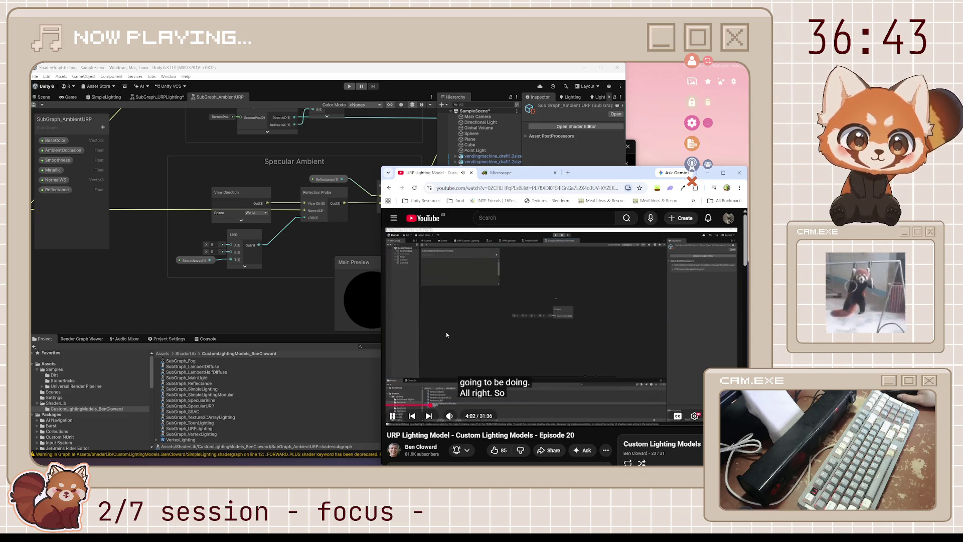
- Create a new Shader Graph Sub Graph named SampleReflectionProbes in the shader library folder
{"action": "left_click", "coordinate": [446, 332]}
{"action": "right_click", "coordinate": [349, 427]}
{"action": "mouse_move", "coordinate": [419, 240]}
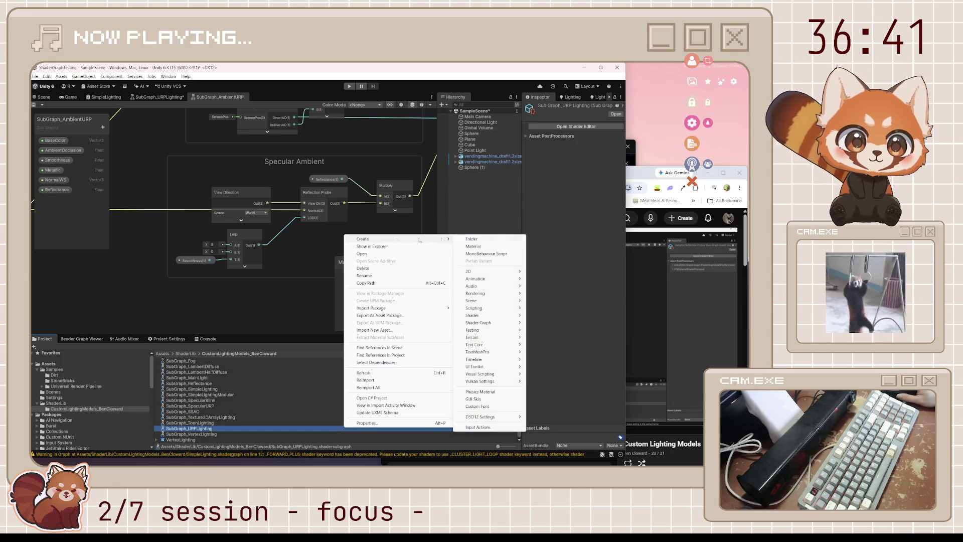
{"action": "mouse_move", "coordinate": [507, 323]}
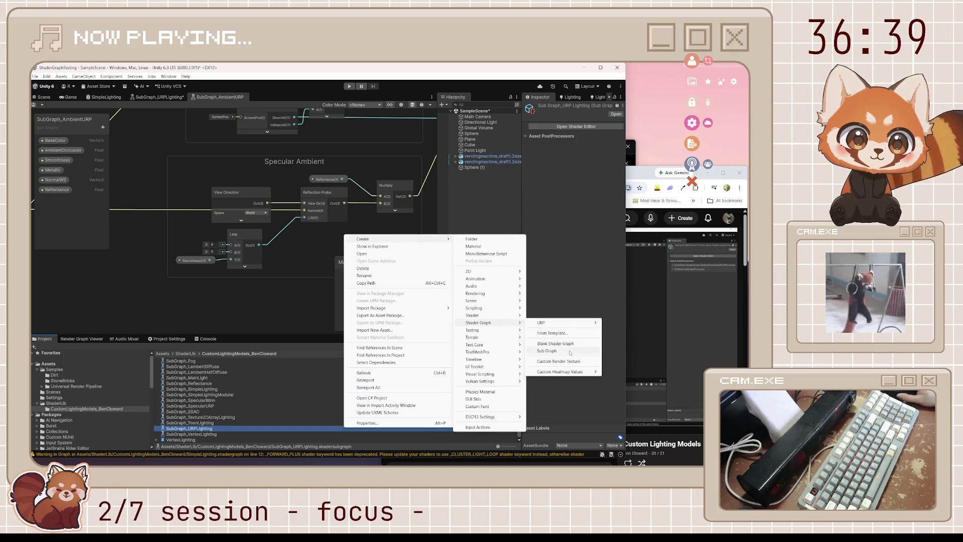
{"action": "left_click", "coordinate": [567, 351]}
{"action": "type", "text": "ampleRE"}
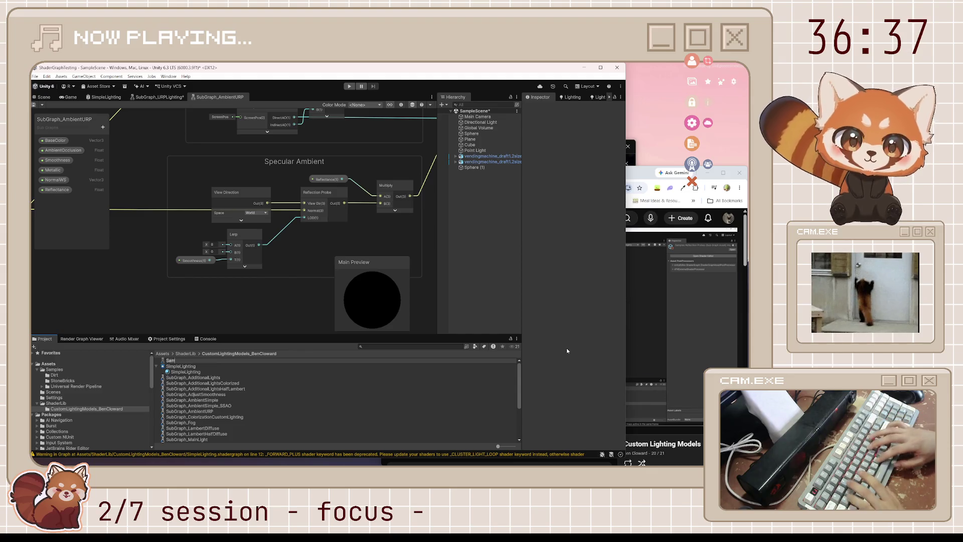
{"action": "key", "text": "BackSpace"}
{"action": "type", "text": "eflectionProbes"}
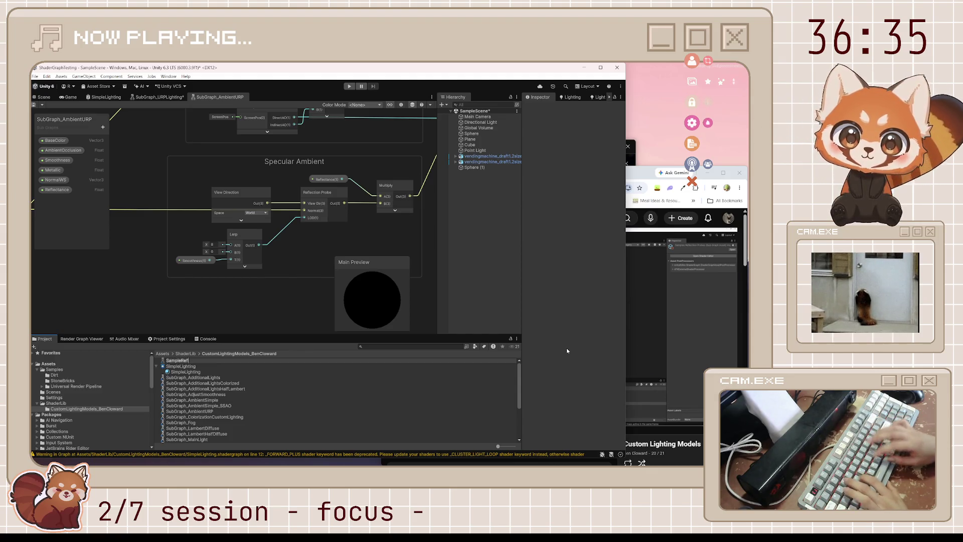
{"action": "key", "text": "Return"}
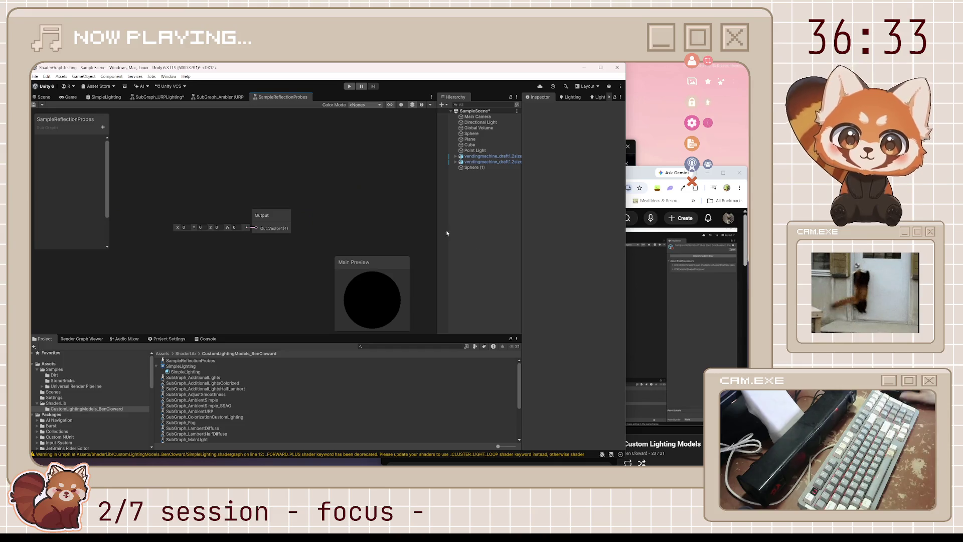
- Check the tutorial, then open the new subgraph's add-property type list
{"action": "left_click", "coordinate": [648, 299]}
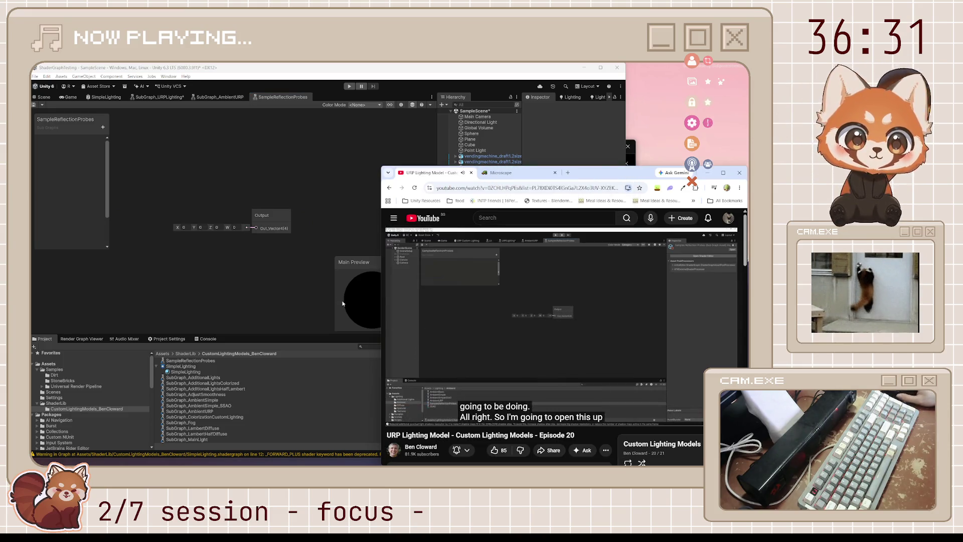
{"action": "left_click", "coordinate": [245, 265]}
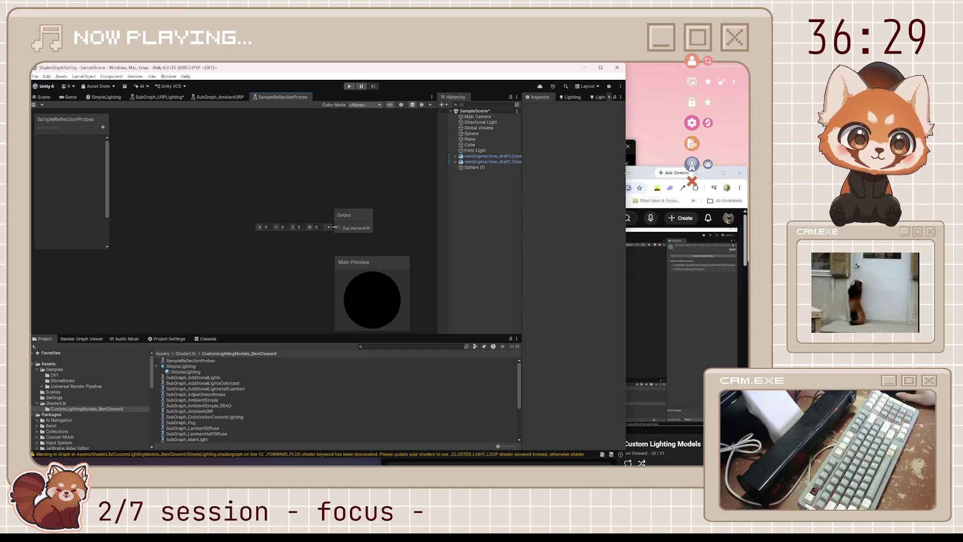
{"action": "key", "text": "alt+Tab"}
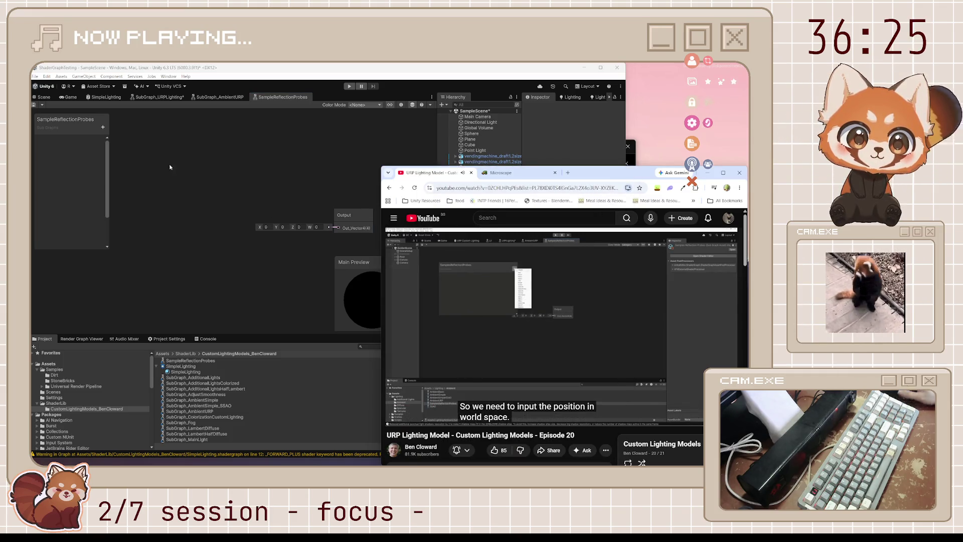
{"action": "left_click", "coordinate": [103, 127]}
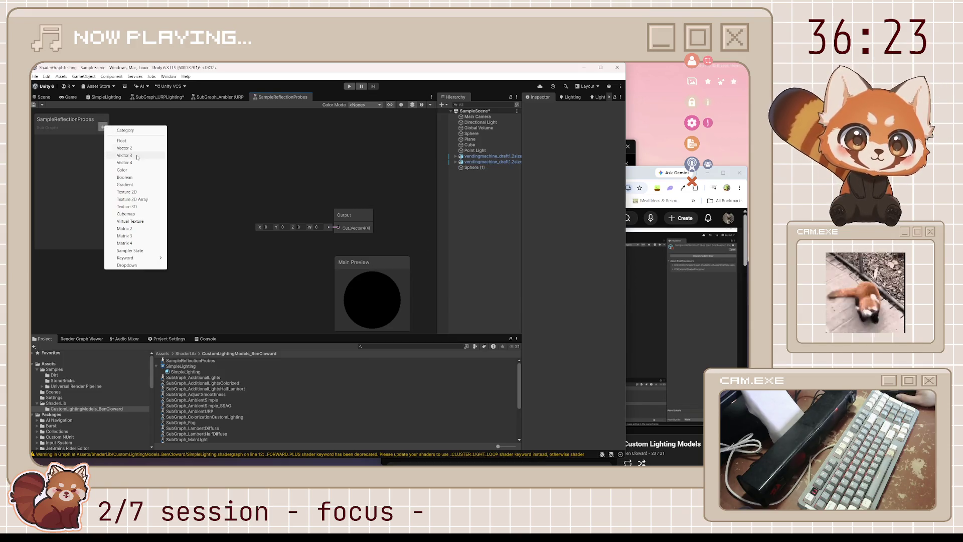
- Add Vector3 inputs PositionWS and ReflectVector to the Blackboard
{"action": "left_click", "coordinate": [137, 156]}
{"action": "type", "text": "W"}
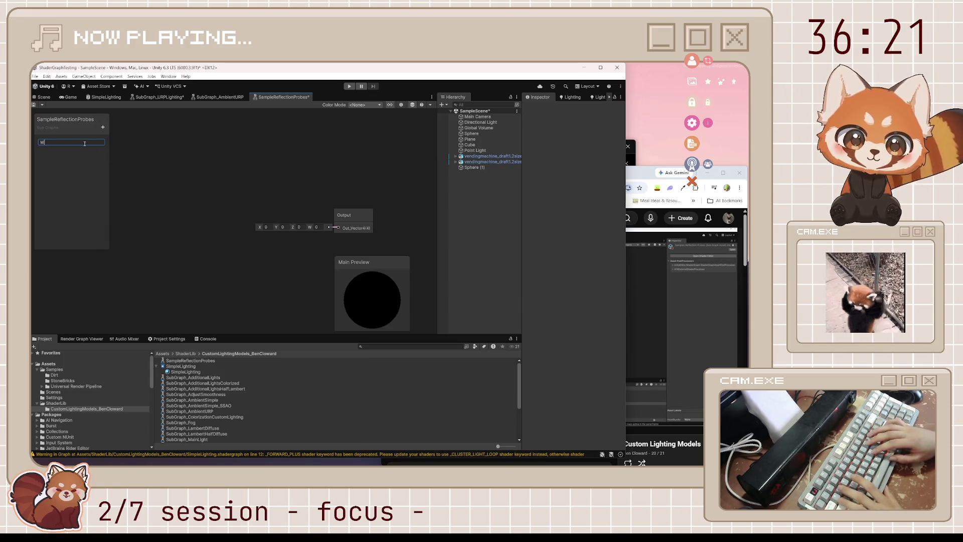
{"action": "key", "text": "BackSpace"}
{"action": "key", "text": "BackSpace"}
{"action": "key", "text": "BackSpace"}
{"action": "type", "text": "Pos"}
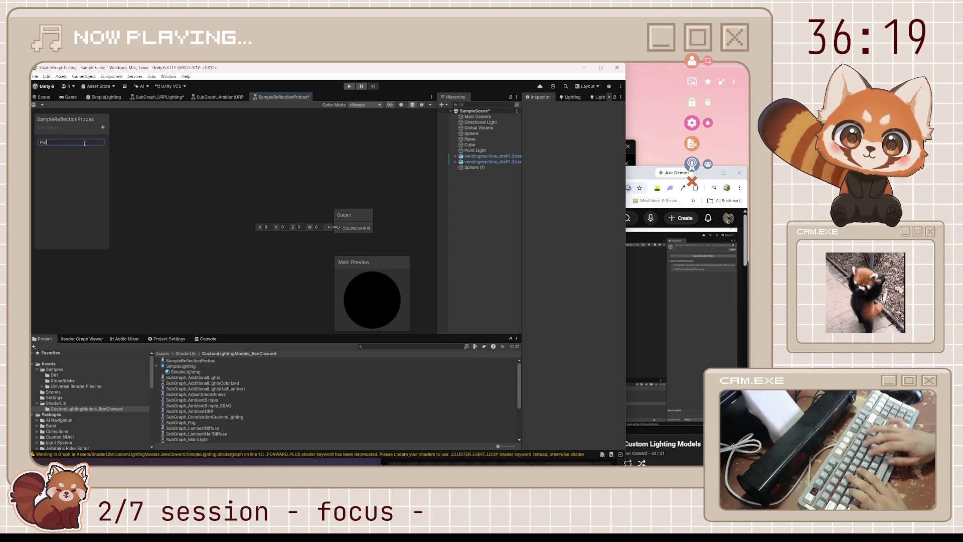
{"action": "type", "text": "itionWS"}
{"action": "key", "text": "Return"}
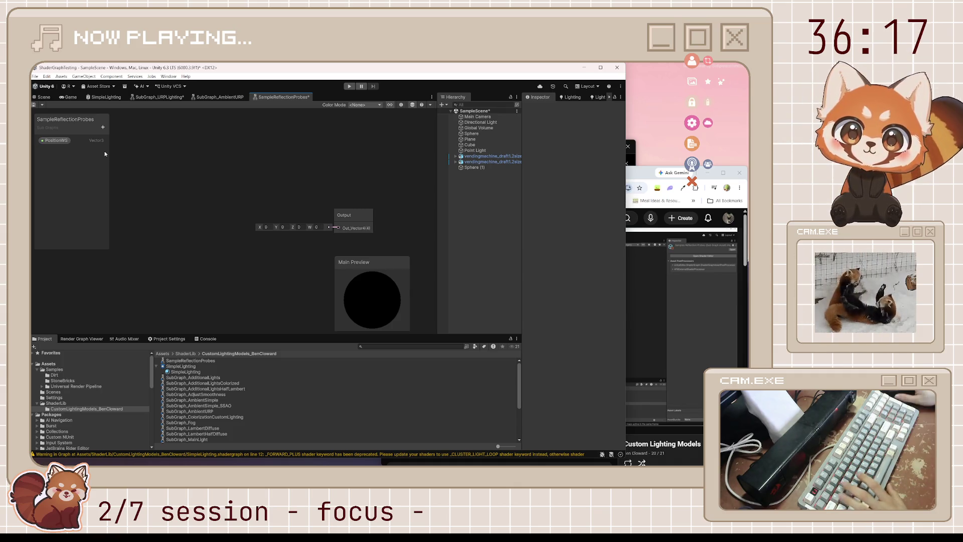
{"action": "left_click", "coordinate": [103, 130]}
{"action": "left_click", "coordinate": [136, 156]}
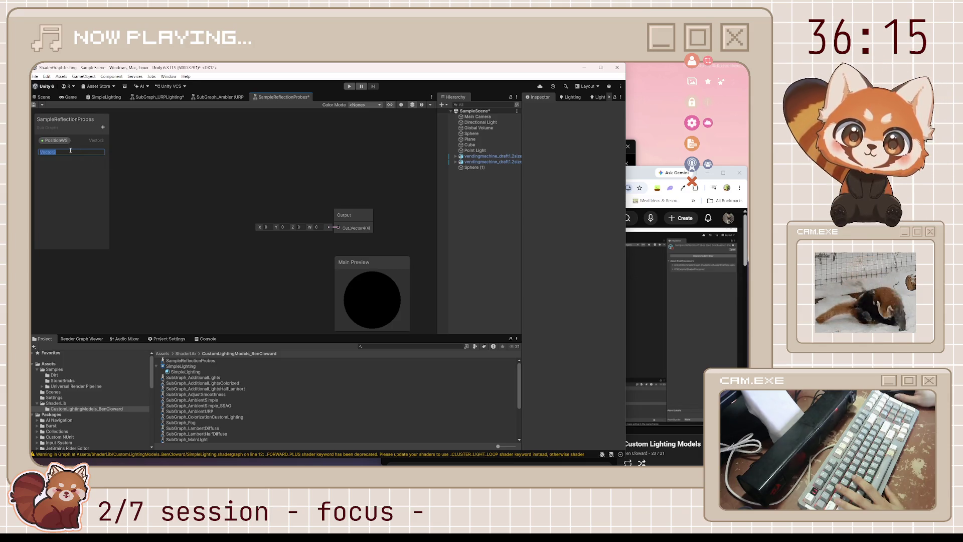
{"action": "type", "text": "Reflect"}
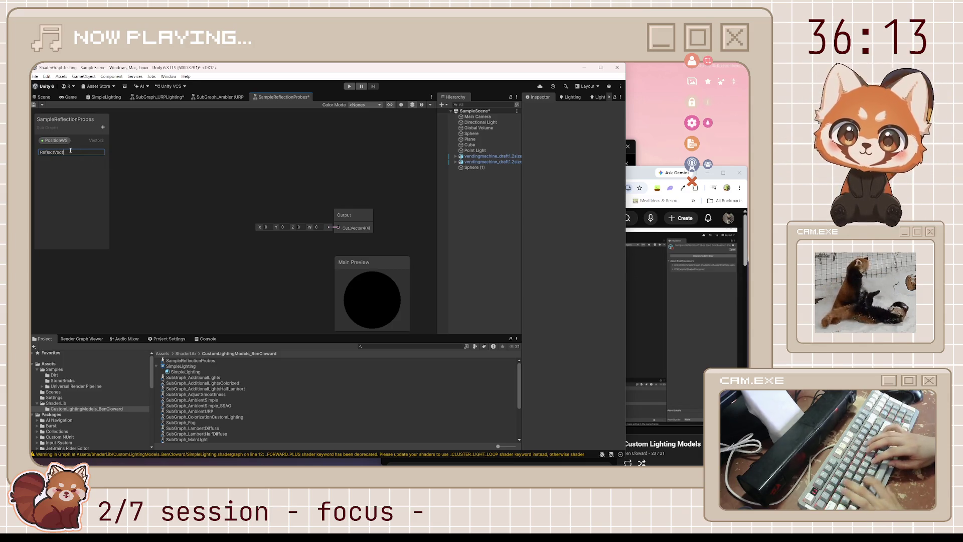
{"action": "type", "text": "or"}
{"action": "key", "text": "Return"}
- Add Float inputs Smoothness and Occlusion, then resume the tutorial
{"action": "left_click", "coordinate": [103, 129]}
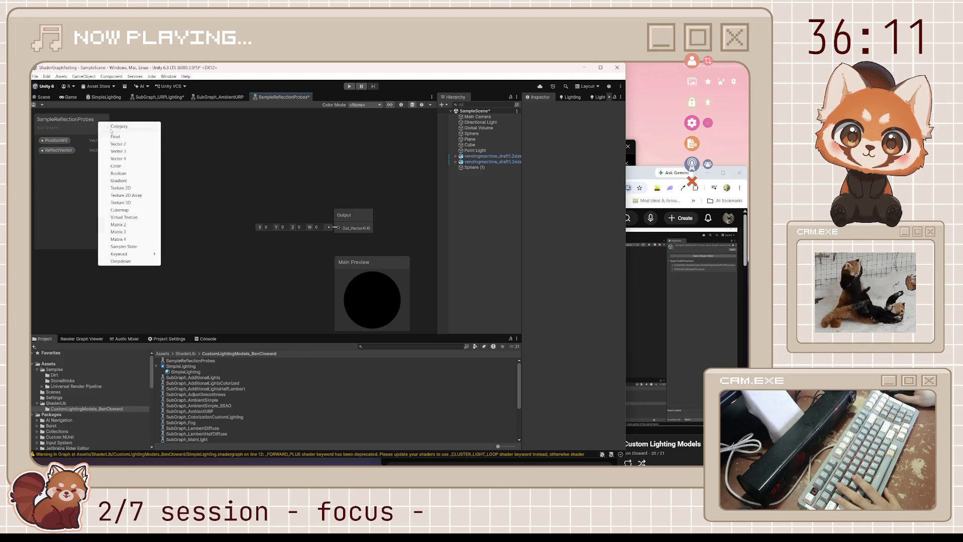
{"action": "left_click", "coordinate": [116, 137]}
{"action": "type", "text": "Smoothne"}
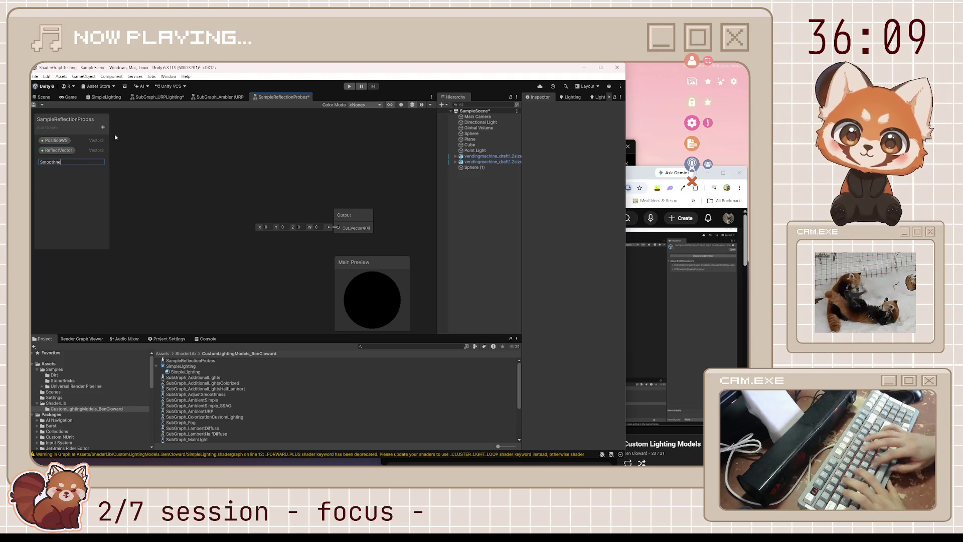
{"action": "type", "text": "ss"}
{"action": "key", "text": "Return"}
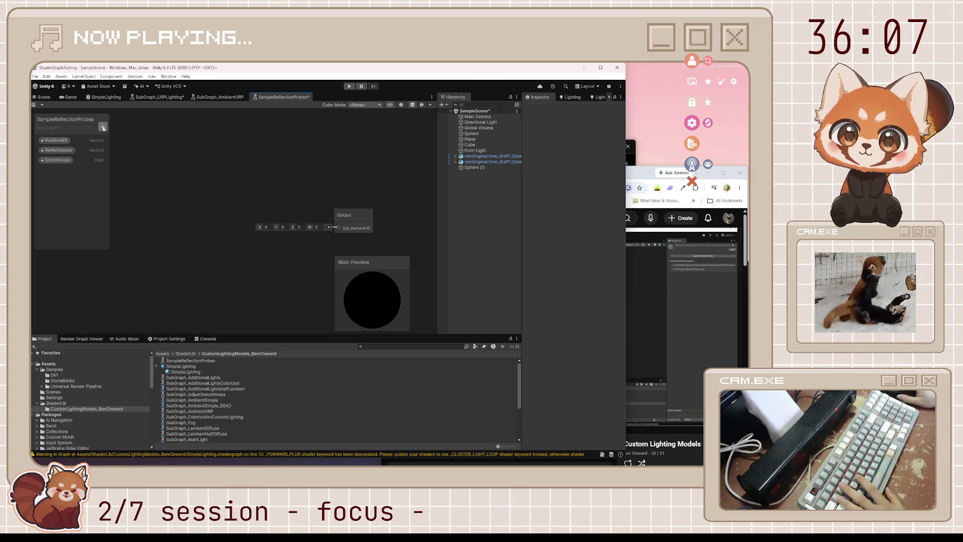
{"action": "left_click", "coordinate": [104, 129]}
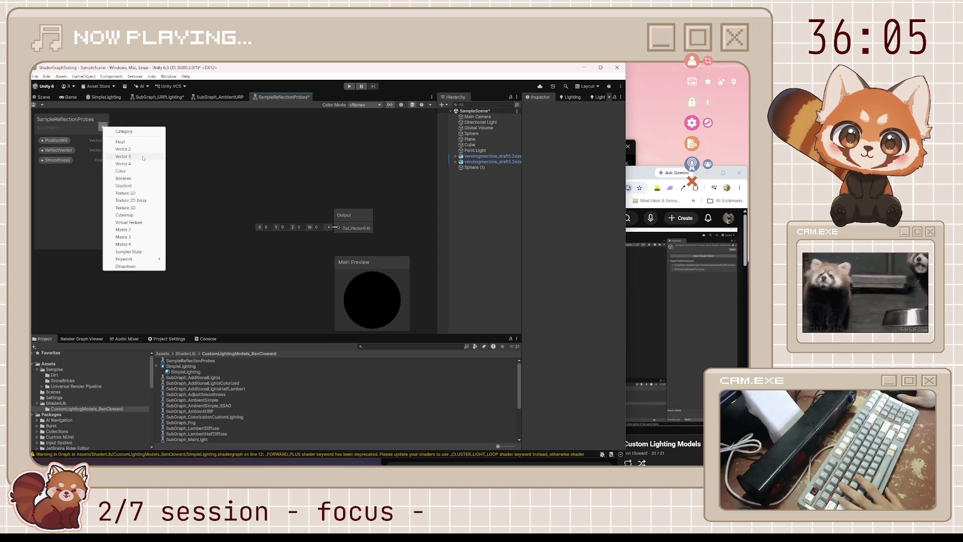
{"action": "left_click", "coordinate": [137, 142]}
{"action": "type", "text": "Occlus"}
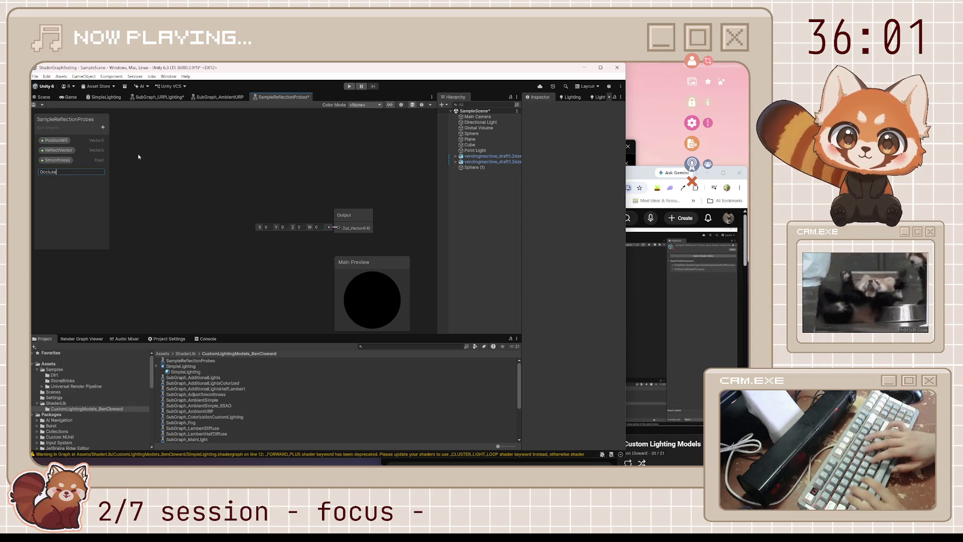
{"action": "type", "text": "on"}
{"action": "key", "text": "Return"}
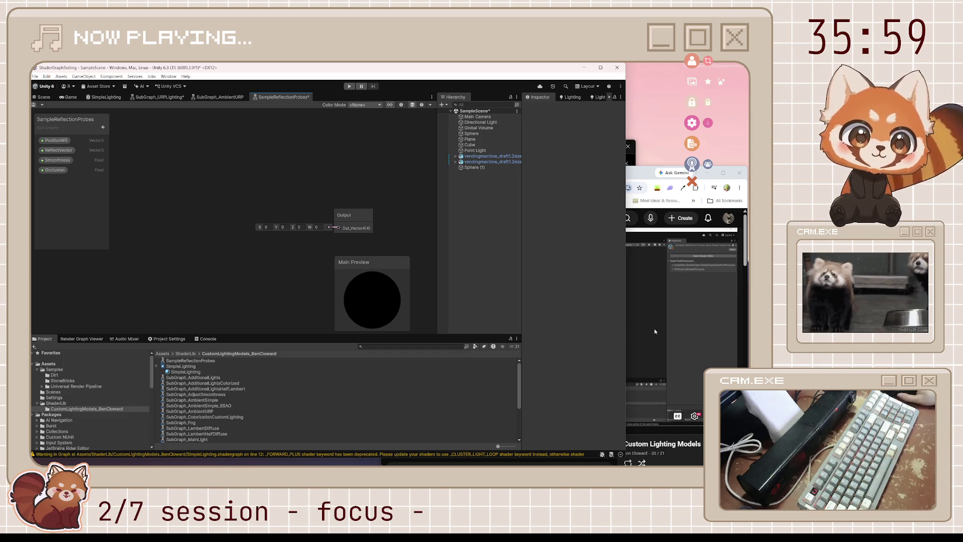
{"action": "left_click", "coordinate": [655, 314]}
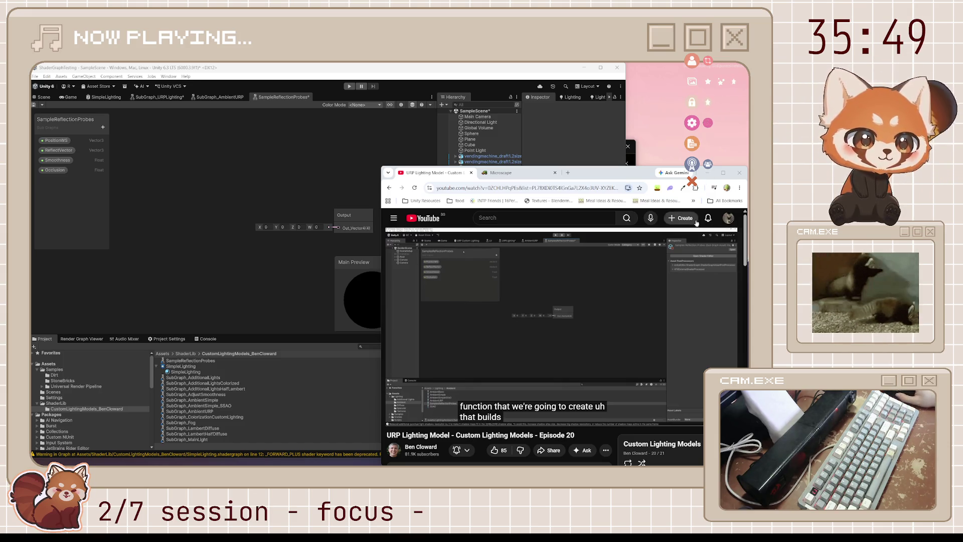
{"action": "left_click", "coordinate": [605, 346]}
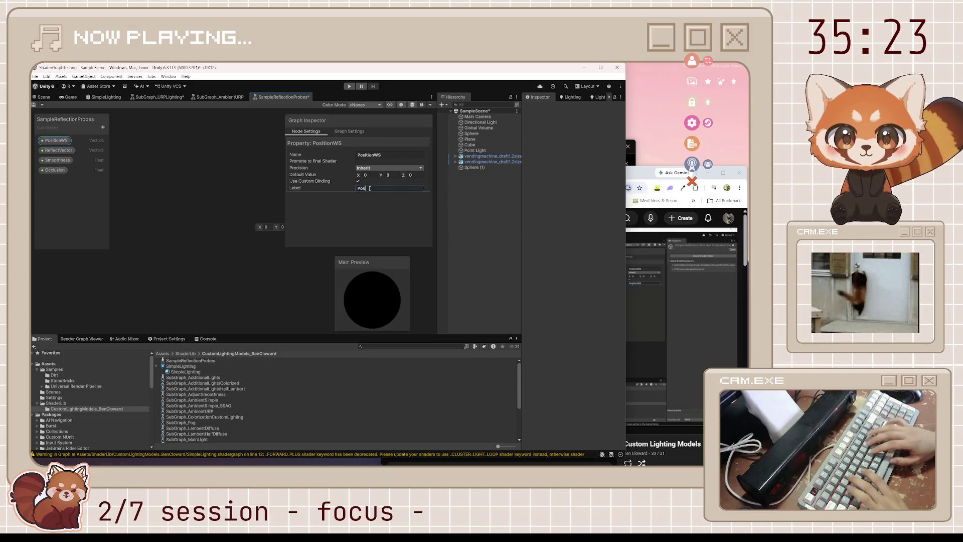
- Place the PositionWS property on the canvas and feed it into a new Branch On Input Connection node
{"action": "type", "text": "itionWS"}
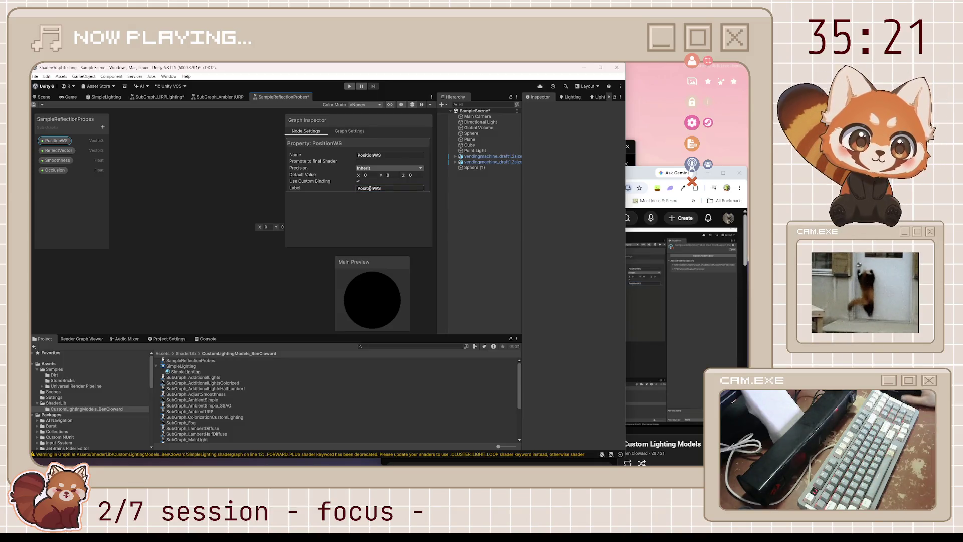
{"action": "left_click_drag", "start_coordinate": [56, 141], "coordinate": [163, 245]}
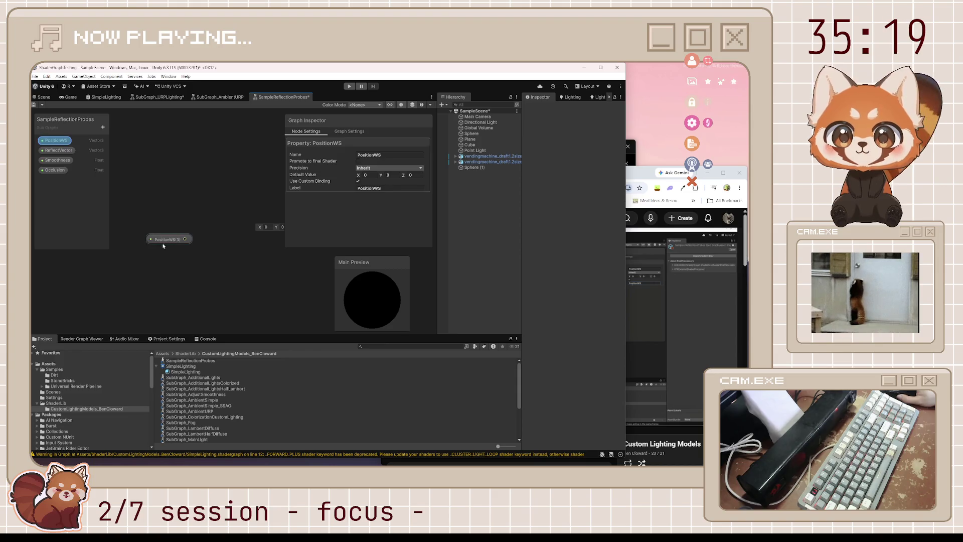
{"action": "key", "text": "space"}
{"action": "type", "text": "branch"}
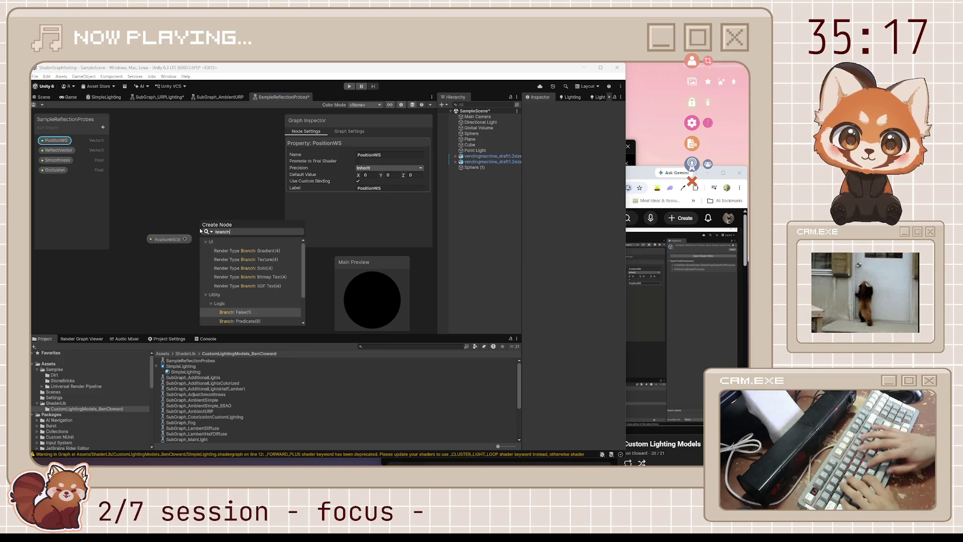
{"action": "key", "text": "Down"}
{"action": "key", "text": "Down"}
{"action": "key", "text": "Down"}
{"action": "key", "text": "Return"}
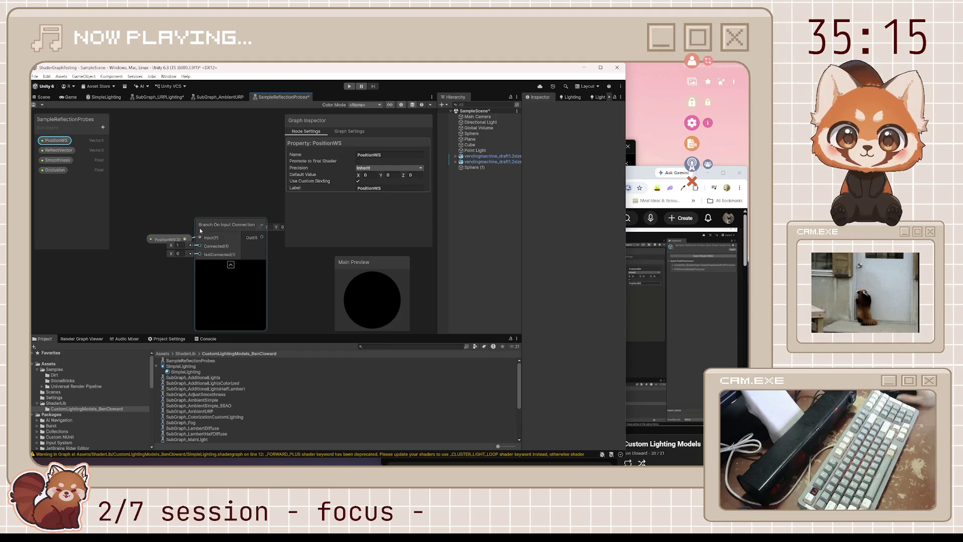
{"action": "left_click_drag", "start_coordinate": [239, 225], "coordinate": [198, 188]}
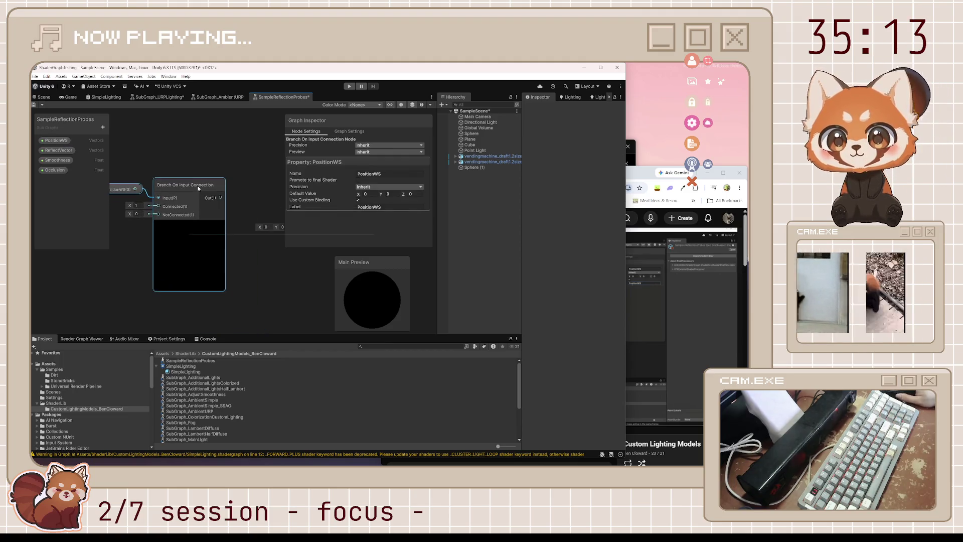
{"action": "left_click", "coordinate": [629, 351]}
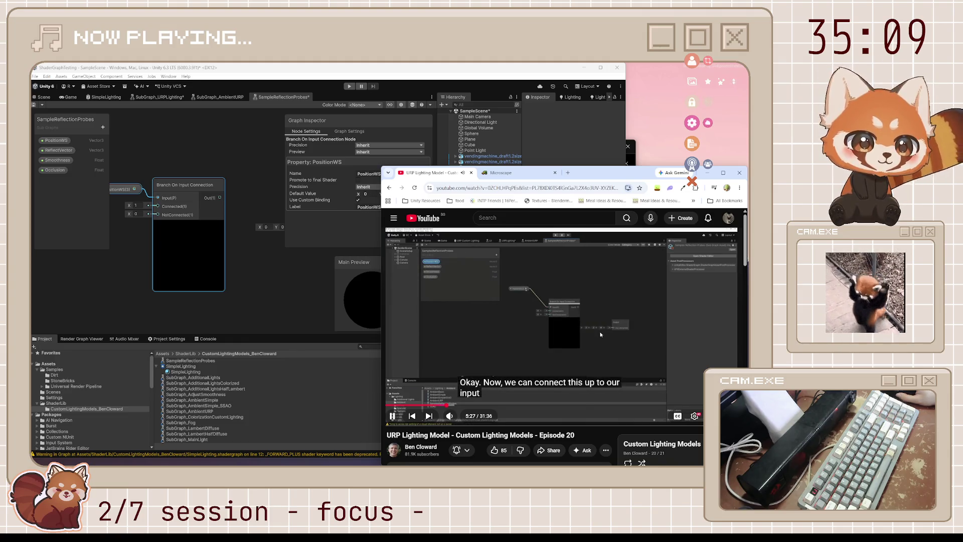
- Pause, check and resume the tutorial at its input-connection step
{"action": "left_click", "coordinate": [601, 334]}
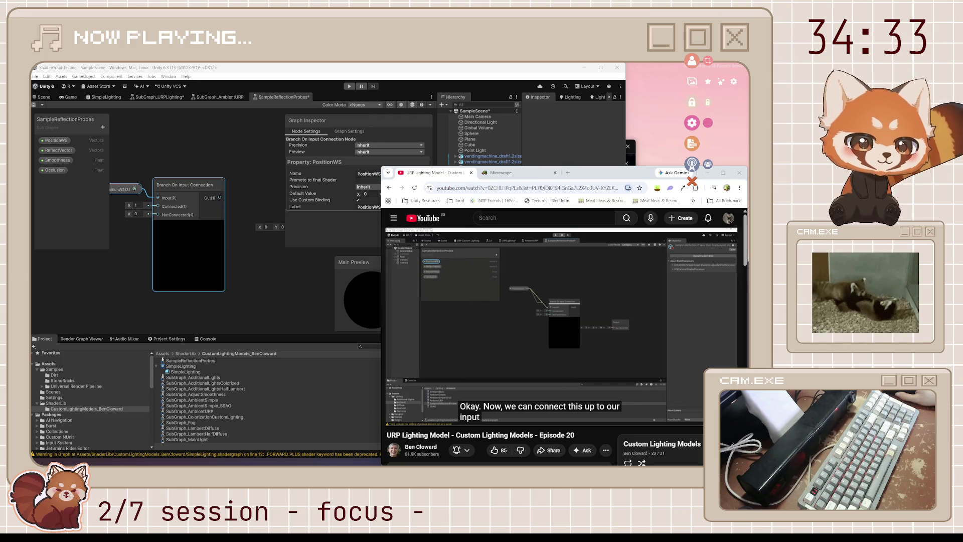
{"action": "left_click", "coordinate": [681, 270]}
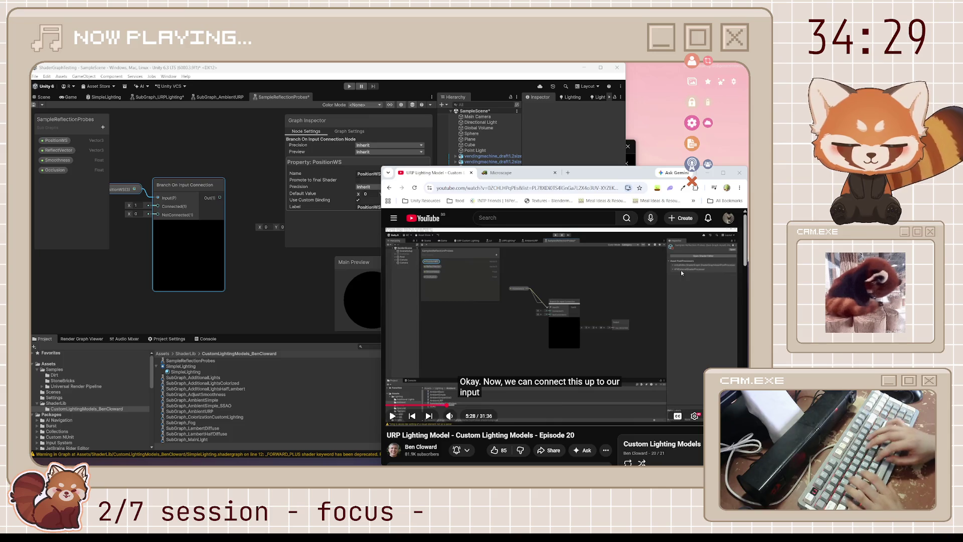
{"action": "key", "text": "space"}
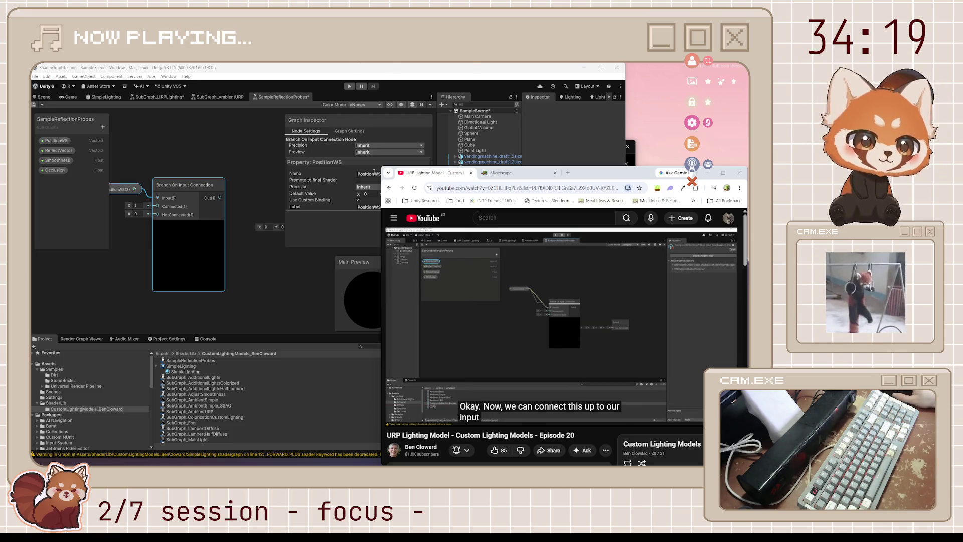
{"action": "left_click", "coordinate": [504, 305]}
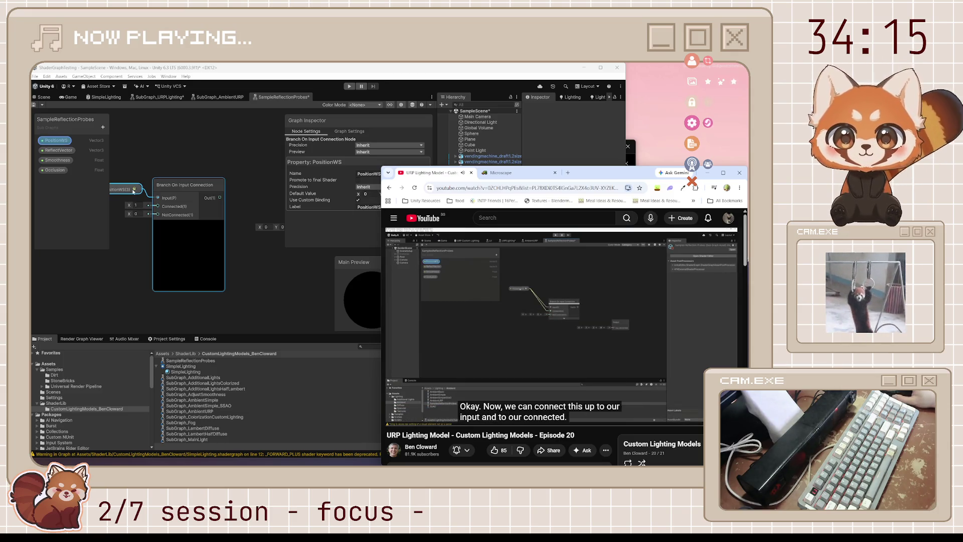
- Wire PositionWS into the Branch node's Connected input as well
{"action": "left_click", "coordinate": [149, 203]}
{"action": "left_click_drag", "start_coordinate": [149, 204], "coordinate": [157, 206]}
{"action": "left_click", "coordinate": [651, 172]}
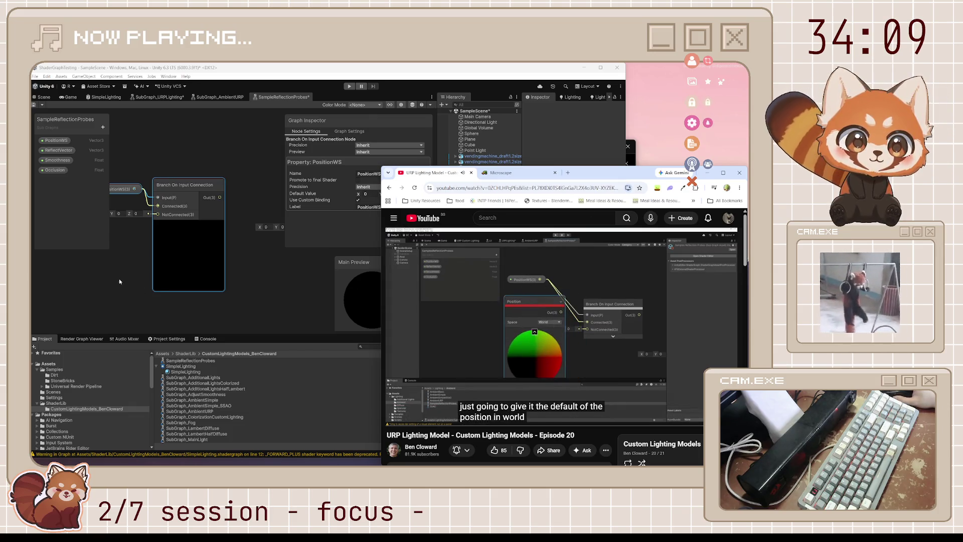
- Add a Position node and wire it into the branch's NotConnected input
{"action": "left_click", "coordinate": [132, 282]}
{"action": "key", "text": "space"}
{"action": "type", "text": "position"}
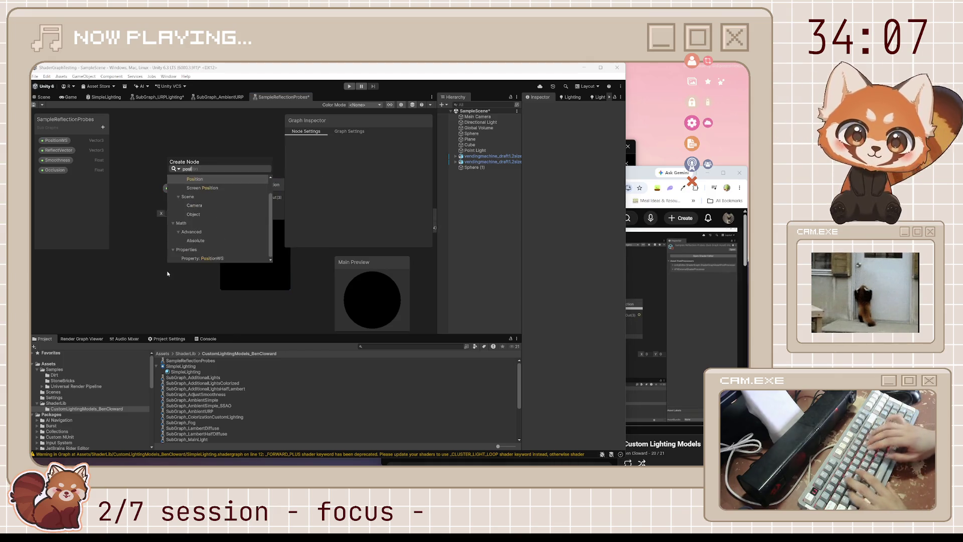
{"action": "key", "text": "Return"}
{"action": "left_click_drag", "start_coordinate": [234, 300], "coordinate": [224, 214]}
{"action": "left_click_drag", "start_coordinate": [189, 288], "coordinate": [146, 213]}
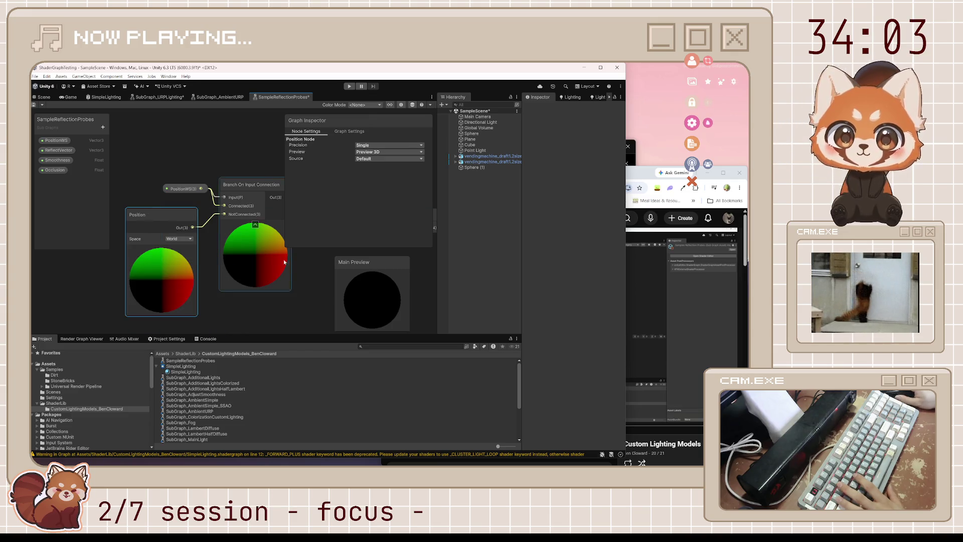
{"action": "left_click_drag", "start_coordinate": [323, 266], "coordinate": [238, 265]}
- Place the ReflectVector property with custom binding enabled and label 'Reflect'
{"action": "left_click", "coordinate": [632, 176]}
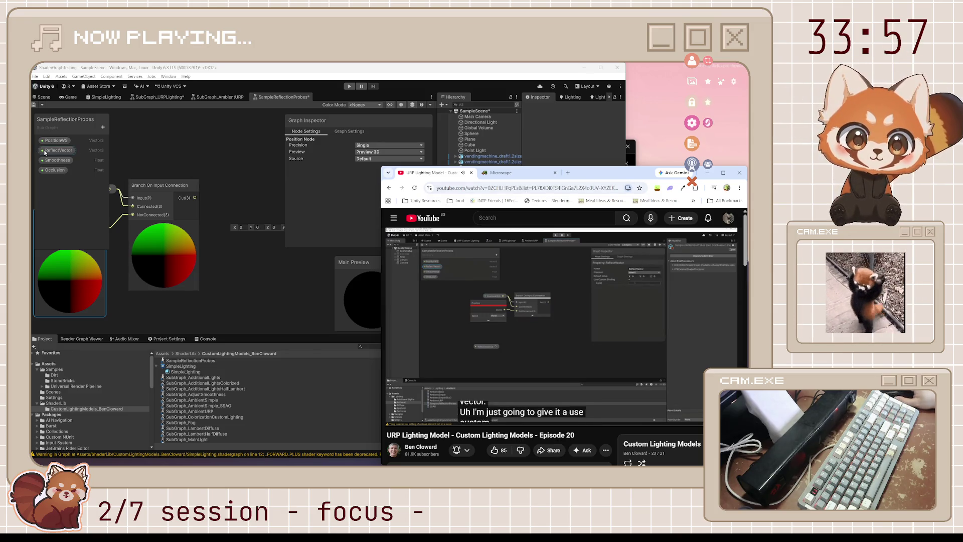
{"action": "mouse_move", "coordinate": [44, 152]}
{"action": "left_mouse_down"}
{"action": "mouse_move", "coordinate": [161, 251]}
{"action": "mouse_move", "coordinate": [185, 324]}
{"action": "left_mouse_up"}
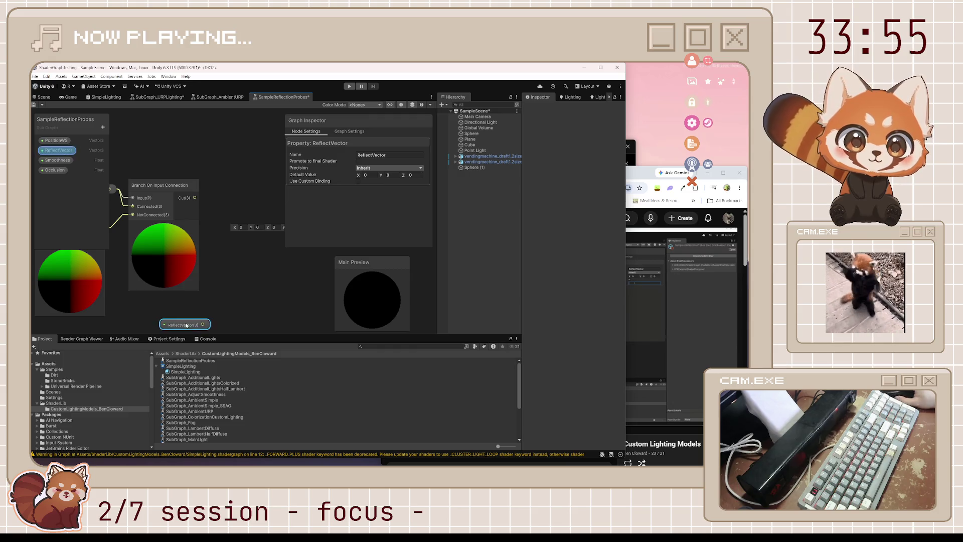
{"action": "left_click", "coordinate": [358, 180]}
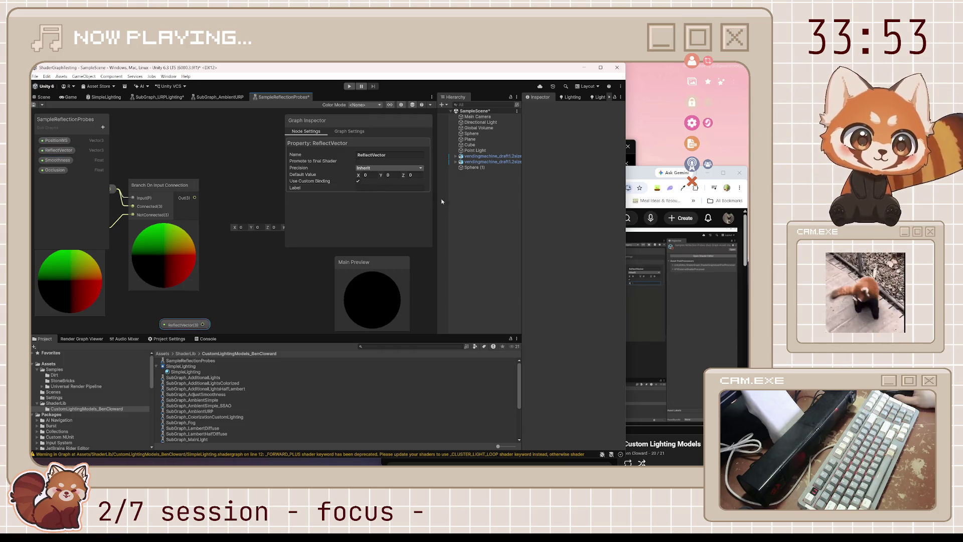
{"action": "left_click", "coordinate": [398, 188]}
{"action": "type", "text": "R"}
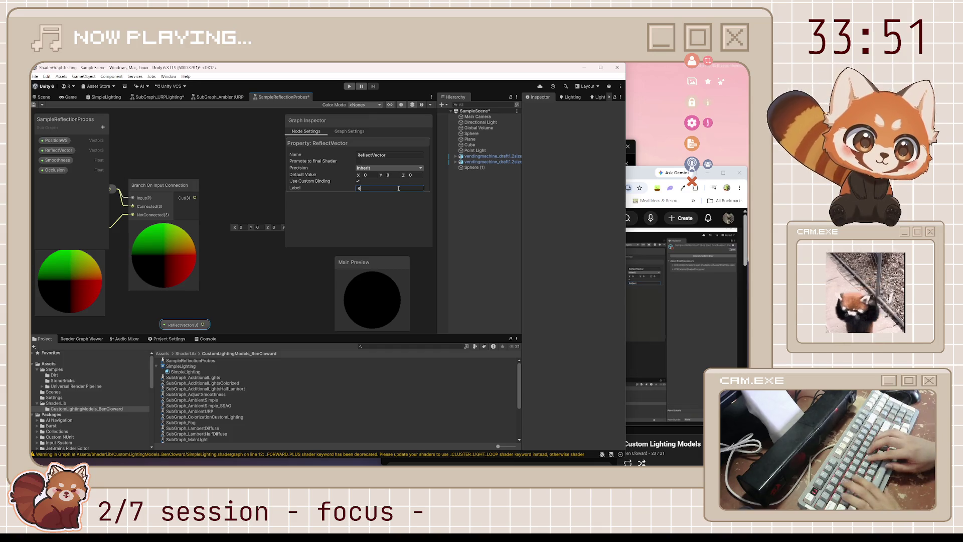
{"action": "type", "text": "eflect"}
{"action": "key", "text": "Return"}
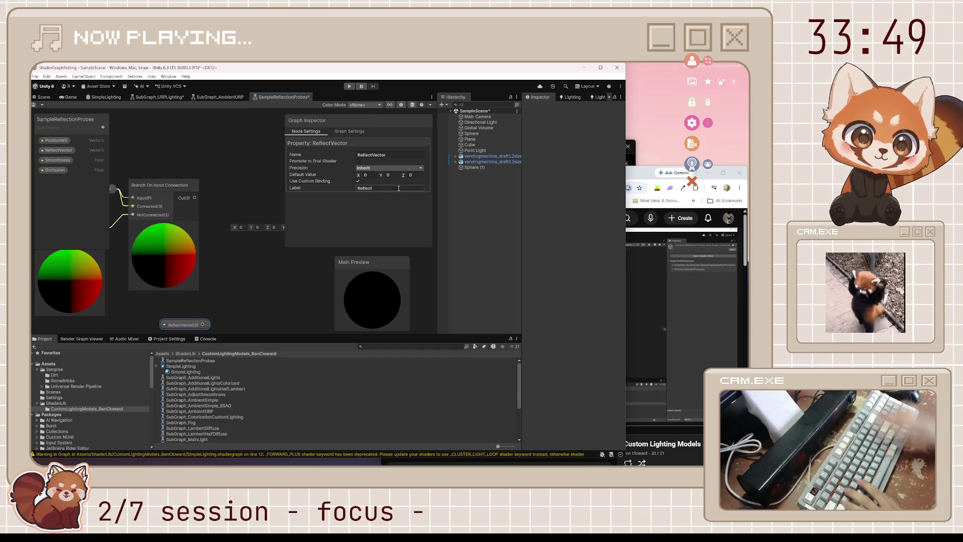
- Reframe the graph around the branch node and clear the selection
{"action": "left_click", "coordinate": [245, 301]}
{"action": "key", "text": "a"}
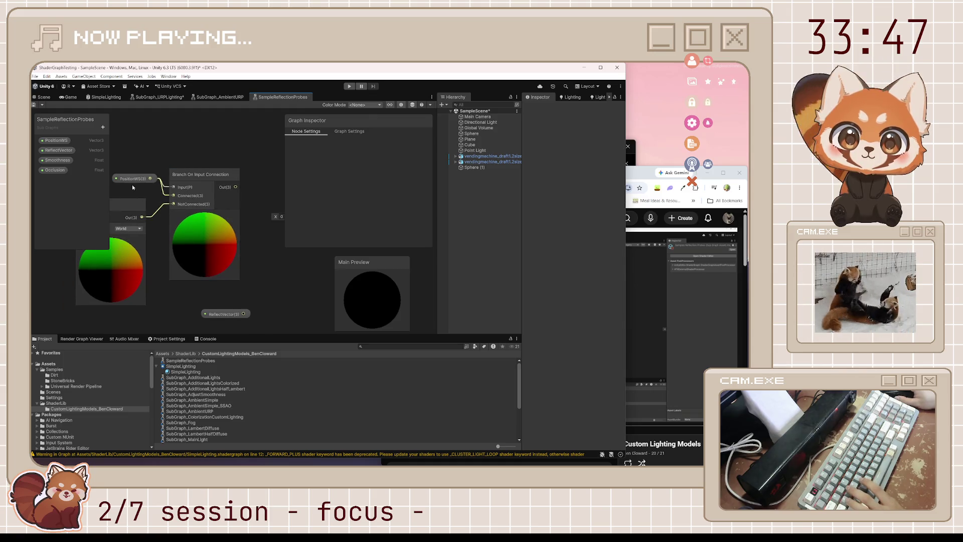
{"action": "left_click", "coordinate": [55, 140]}
{"action": "left_click", "coordinate": [266, 252]}
{"action": "key", "text": "alt+Tab"}
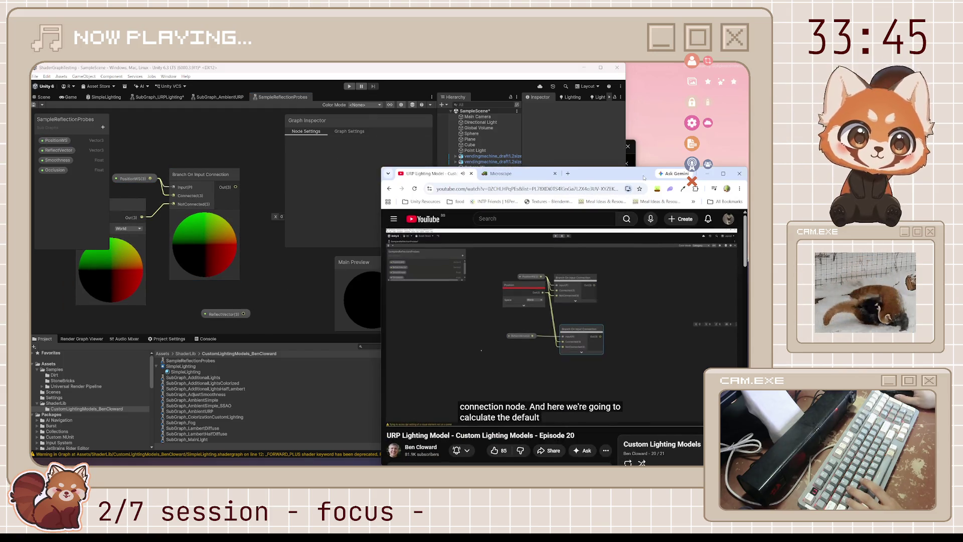
- Duplicate the Branch On Input Connection node, then delete the copy
{"action": "left_click", "coordinate": [174, 205]}
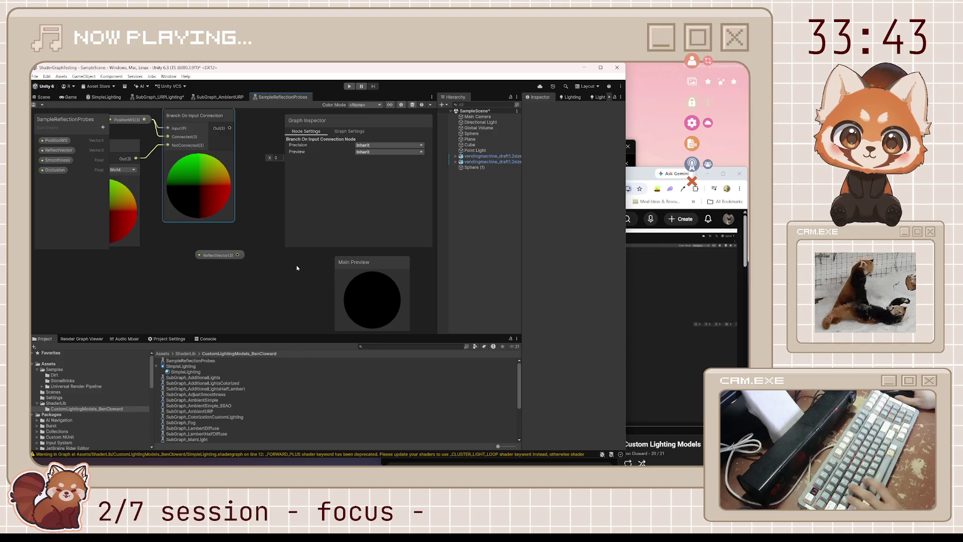
{"action": "key", "text": "ctrl+d"}
{"action": "key", "text": "Delete"}
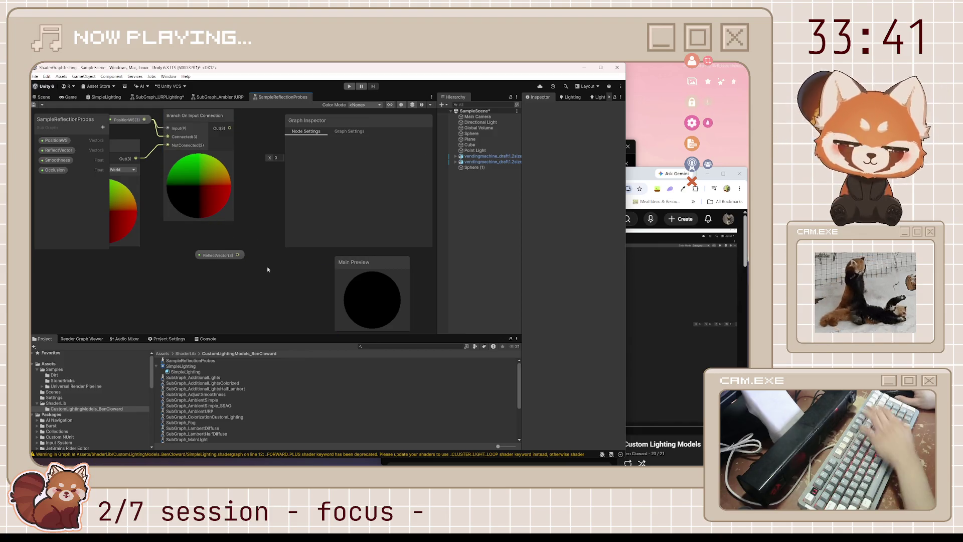
- Rewind the tutorial ten seconds and rewatch the reflection-vector part around 6:17–6:30
{"action": "left_click", "coordinate": [657, 275]}
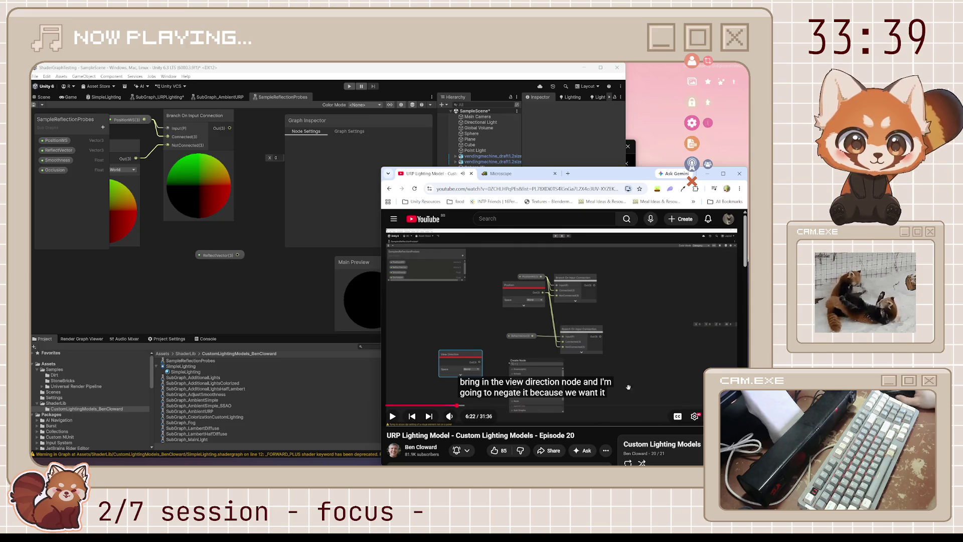
{"action": "key", "text": "j"}
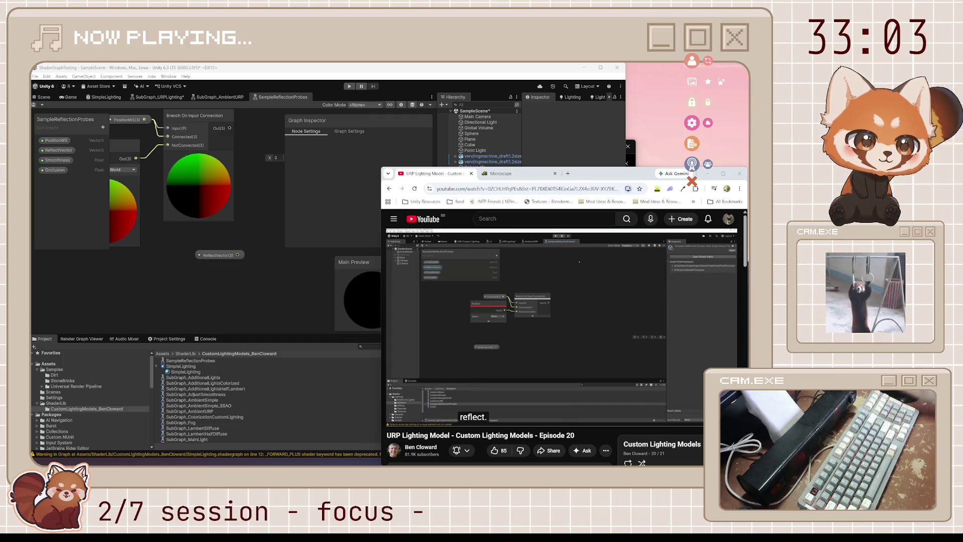
{"action": "left_click", "coordinate": [570, 351]}
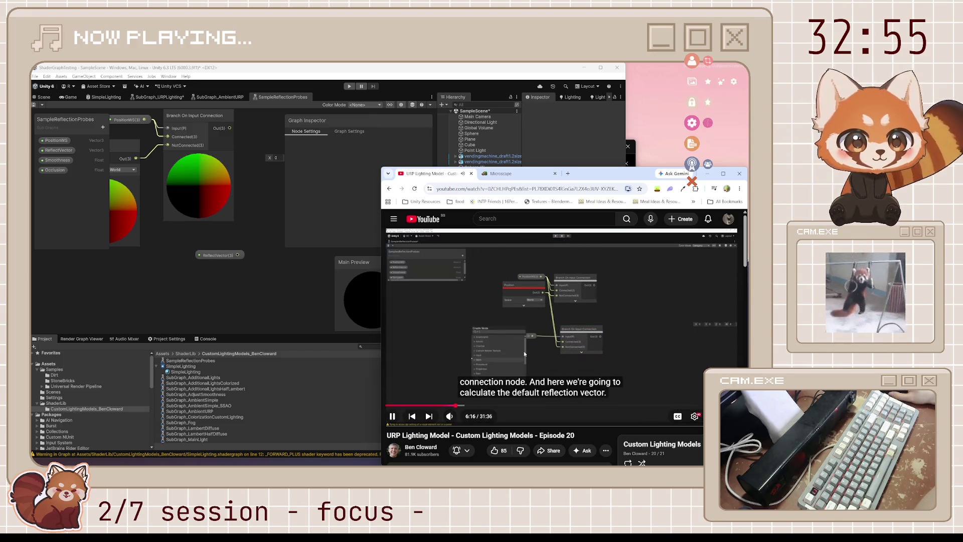
{"action": "left_click", "coordinate": [505, 309]}
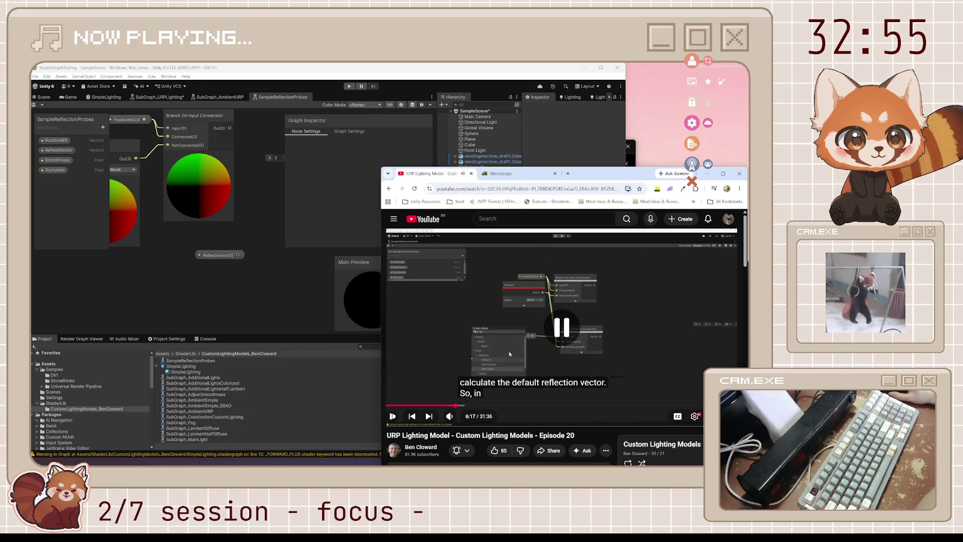
{"action": "left_click", "coordinate": [537, 347]}
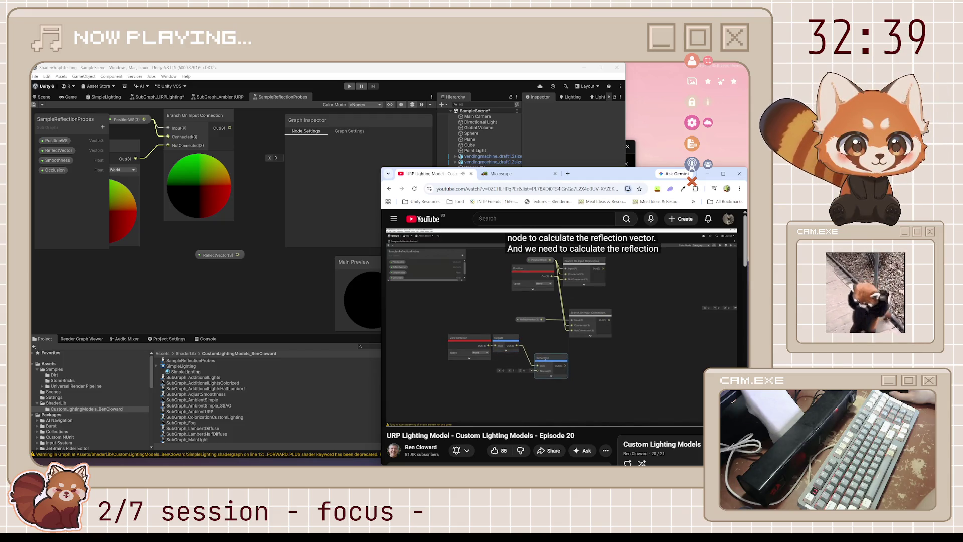
{"action": "left_click", "coordinate": [561, 326]}
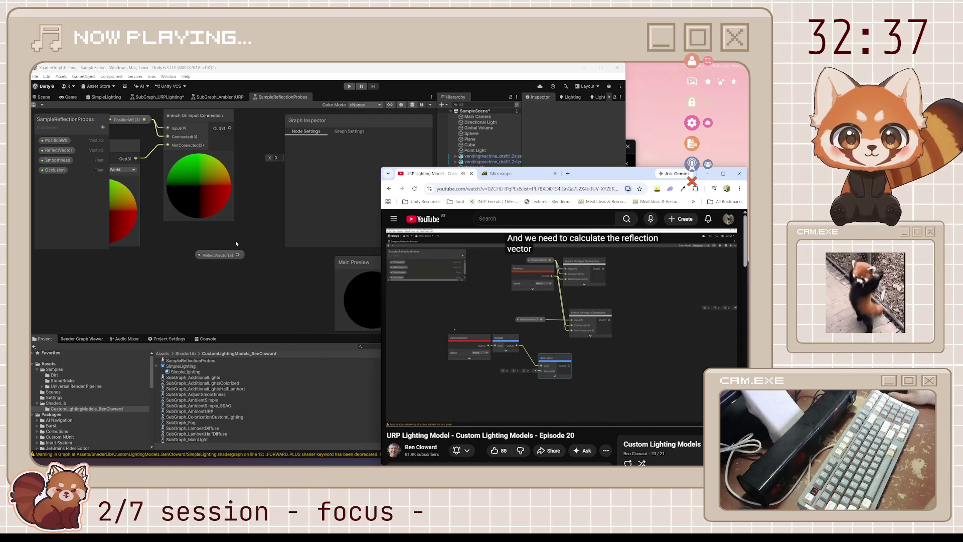
{"action": "left_click", "coordinate": [235, 243]}
{"action": "key", "text": "space"}
- Add a second Branch On Input Connection node beside the ReflectVector property
{"action": "type", "text": "branch o"}
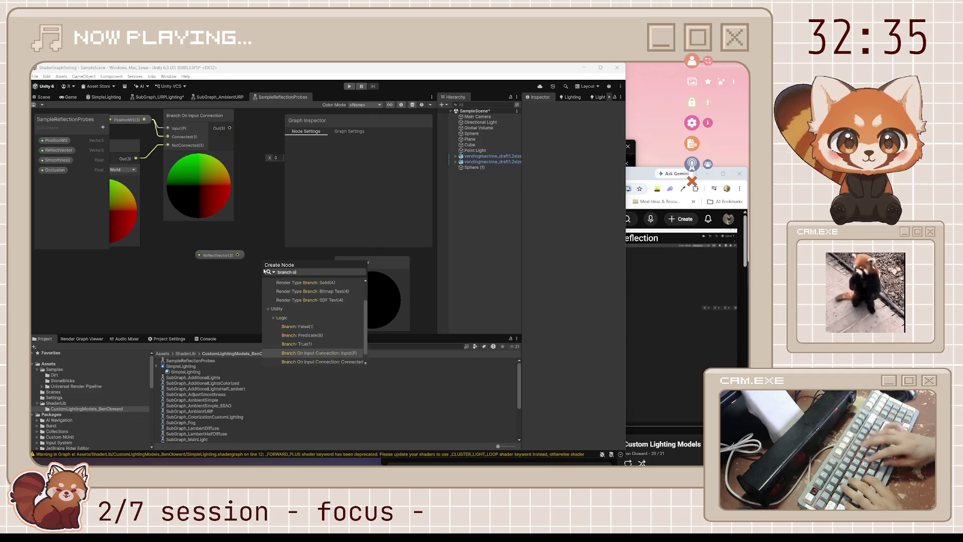
{"action": "type", "text": "nmin"}
{"action": "key", "text": "Down"}
{"action": "key", "text": "Down"}
{"action": "key", "text": "Down"}
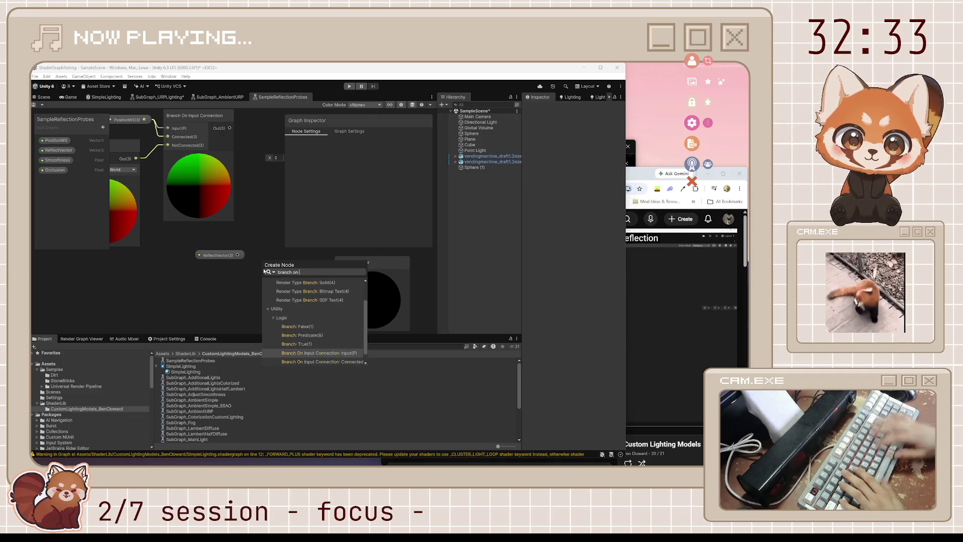
{"action": "key", "text": "Return"}
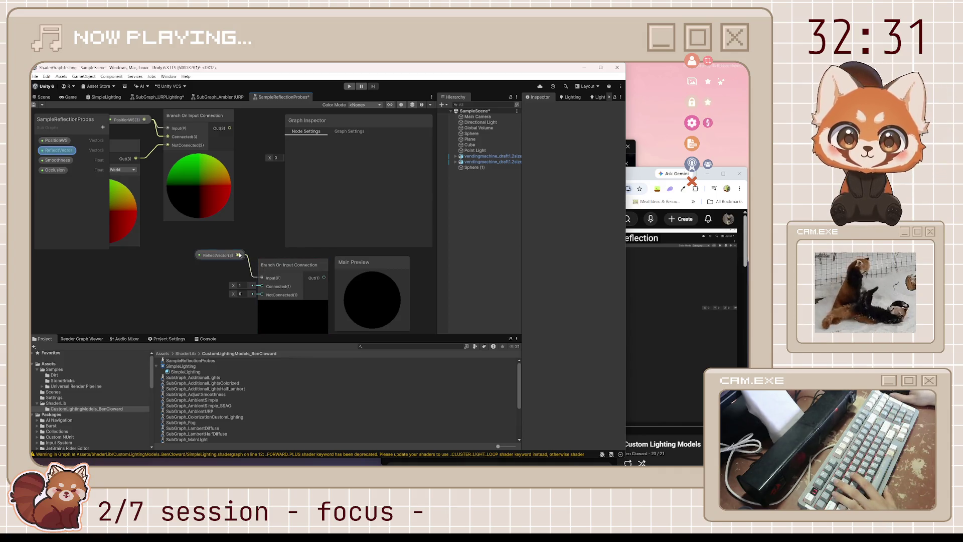
{"action": "mouse_move", "coordinate": [219, 255]}
{"action": "left_mouse_down"}
{"action": "mouse_move", "coordinate": [206, 274]}
{"action": "mouse_move", "coordinate": [215, 278]}
{"action": "left_mouse_up"}
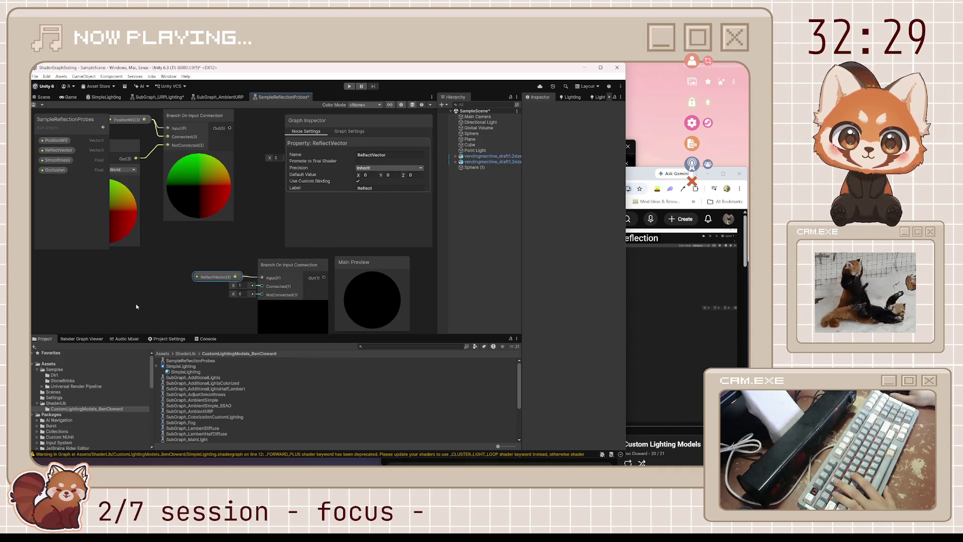
{"action": "left_click_drag", "start_coordinate": [137, 307], "coordinate": [197, 276]}
- Add a View Direction node followed by a Negate node
{"action": "key", "text": "space"}
{"action": "type", "text": "view"}
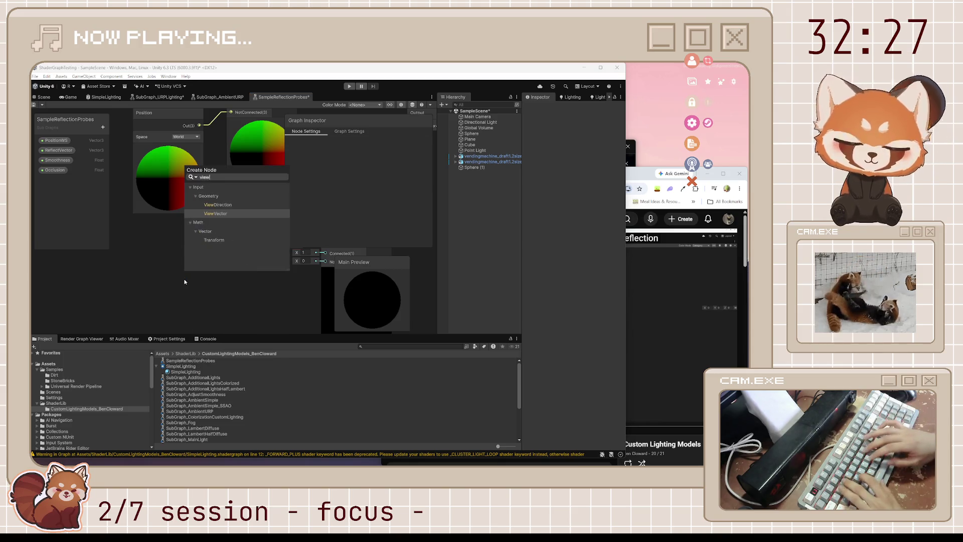
{"action": "key", "text": "Up"}
{"action": "key", "text": "Return"}
{"action": "mouse_move", "coordinate": [229, 298]}
{"action": "left_mouse_down"}
{"action": "mouse_move", "coordinate": [175, 274]}
{"action": "mouse_move", "coordinate": [218, 288]}
{"action": "left_mouse_up"}
{"action": "left_click", "coordinate": [170, 306]}
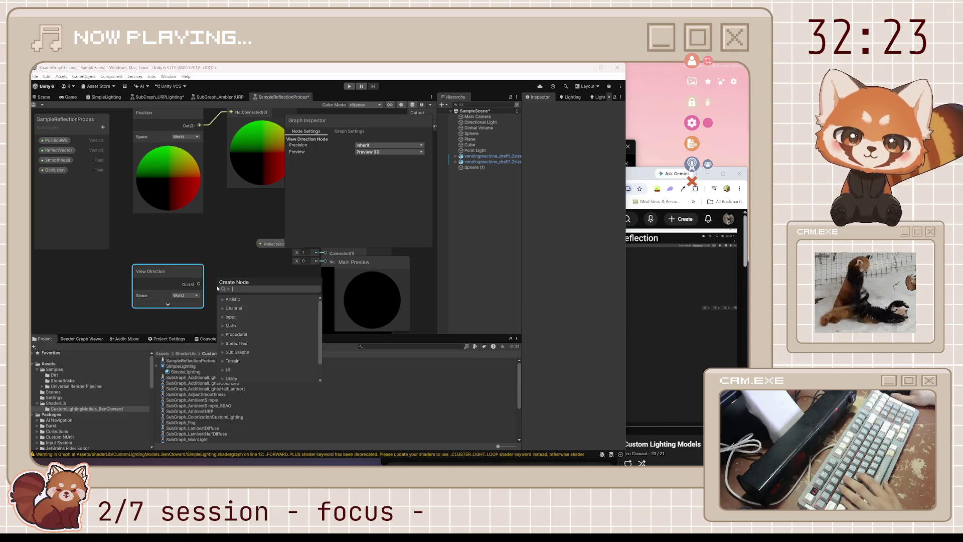
{"action": "type", "text": "negate"}
{"action": "key", "text": "Return"}
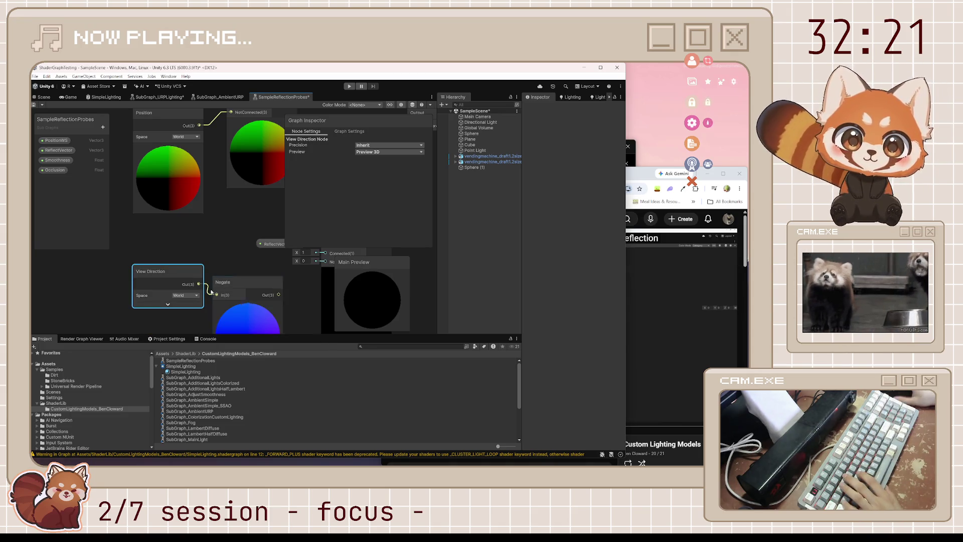
- Add a Reflection node fed by the negated view direction
{"action": "left_click", "coordinate": [247, 306]}
{"action": "key", "text": "alt+Tab"}
{"action": "key", "text": "space"}
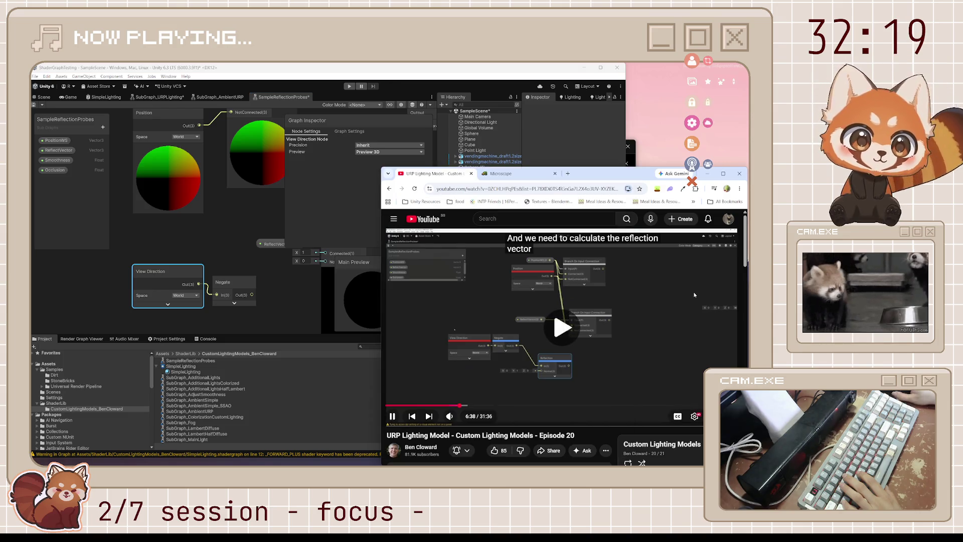
{"action": "key", "text": "space"}
{"action": "key", "text": "alt+Tab"}
{"action": "mouse_move", "coordinate": [275, 270]}
{"action": "left_mouse_down"}
{"action": "mouse_move", "coordinate": [244, 233]}
{"action": "mouse_move", "coordinate": [244, 275]}
{"action": "left_mouse_up"}
{"action": "left_click", "coordinate": [211, 239]}
{"action": "type", "text": "reflect"}
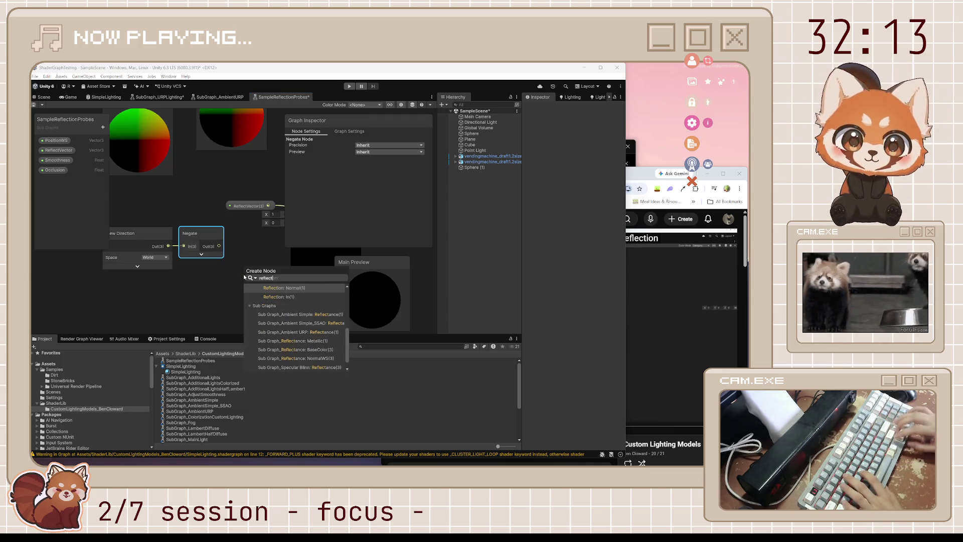
{"action": "type", "text": "ion"}
{"action": "key", "text": "Return"}
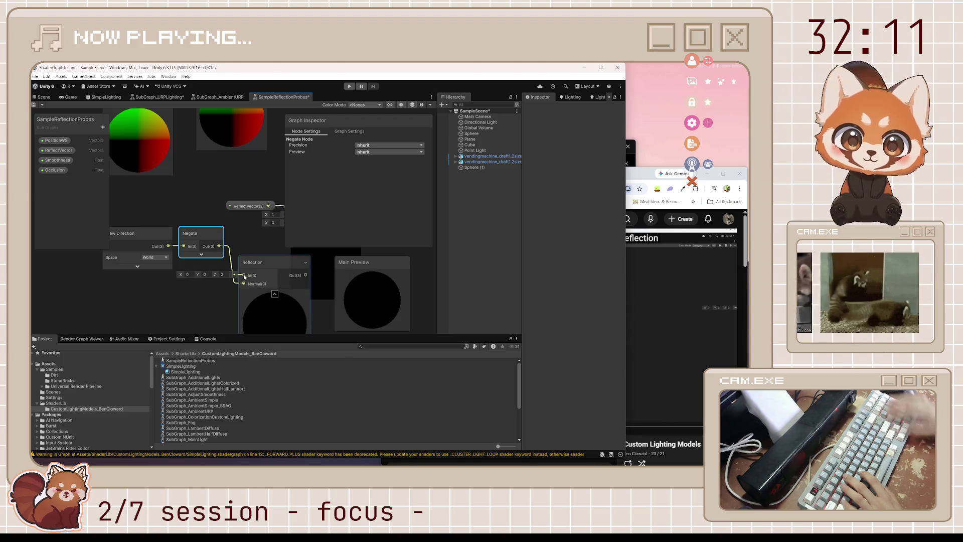
- Feed a Normal Vector node into the Reflection node as its normal
{"action": "left_click", "coordinate": [631, 327]}
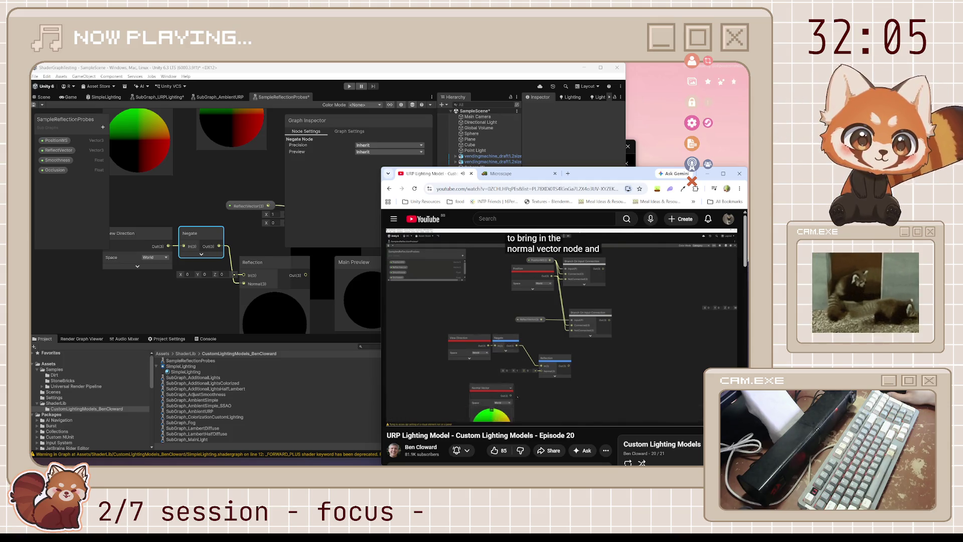
{"action": "left_click", "coordinate": [631, 327]}
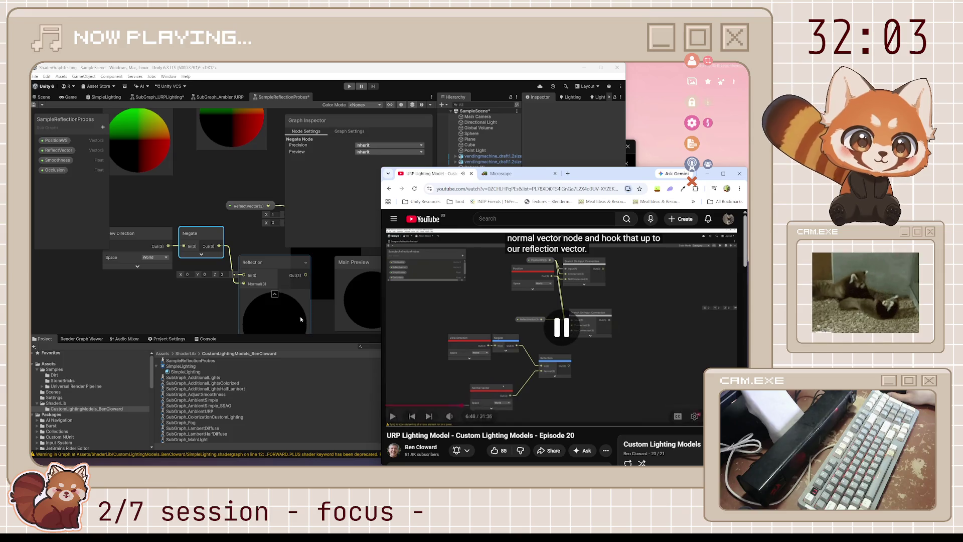
{"action": "mouse_move", "coordinate": [219, 246]}
{"action": "left_mouse_down"}
{"action": "mouse_move", "coordinate": [228, 266]}
{"action": "mouse_move", "coordinate": [206, 281]}
{"action": "mouse_move", "coordinate": [205, 304]}
{"action": "left_mouse_up"}
{"action": "type", "text": "normal vector"}
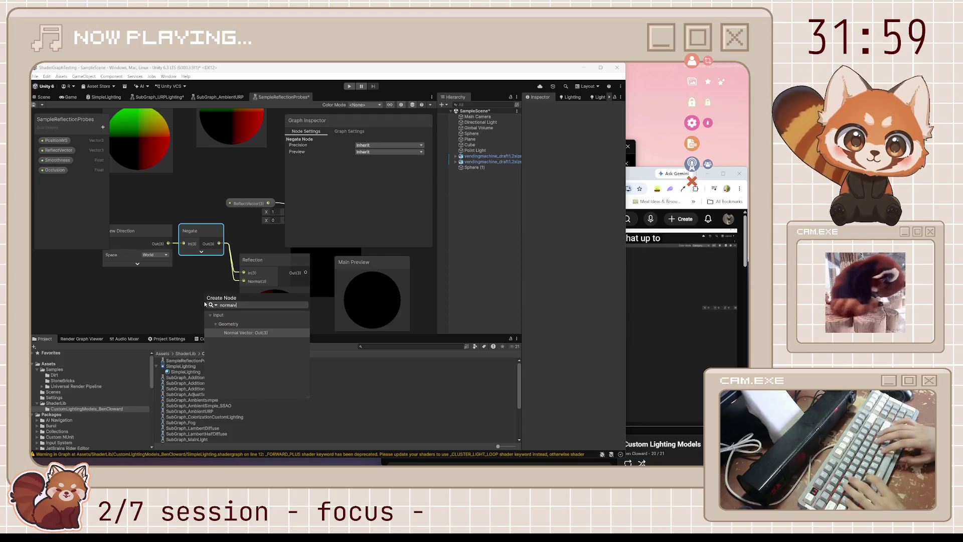
{"action": "key", "text": "Return"}
{"action": "left_click_drag", "start_coordinate": [204, 304], "coordinate": [193, 274]}
{"action": "left_click_drag", "start_coordinate": [263, 261], "coordinate": [266, 254]}
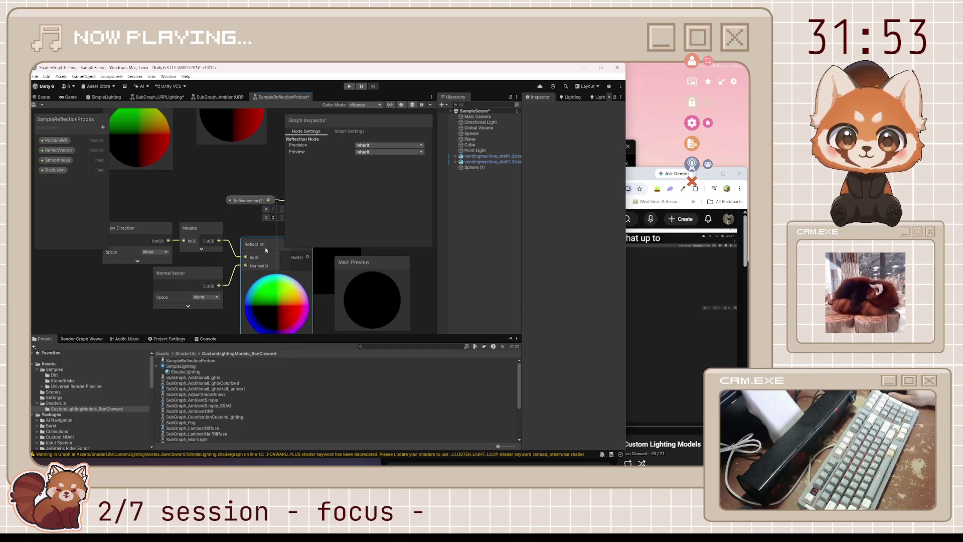
- Move the view-direction and reflection node group left and hide the node settings panel
{"action": "scroll", "coordinate": [265, 251], "scroll_direction": "down", "scroll_amount": 5}
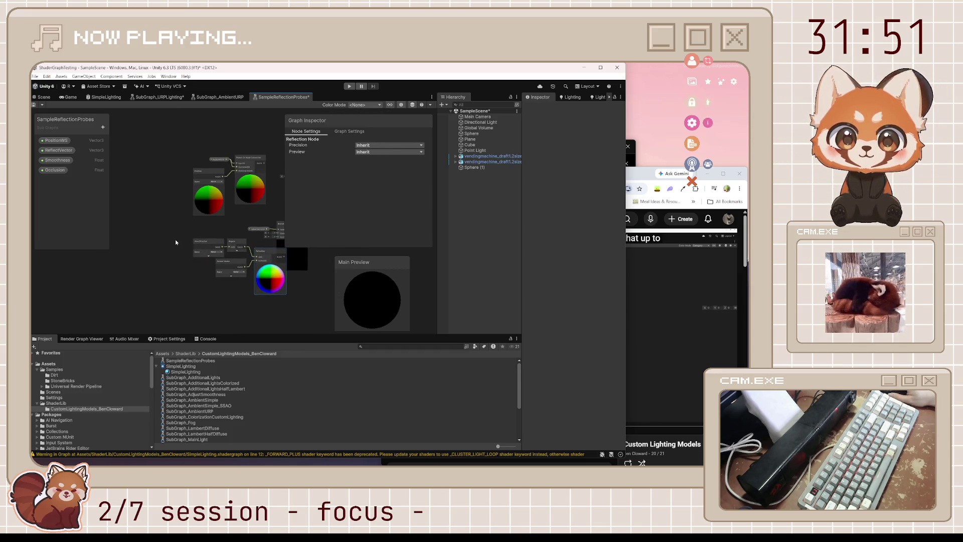
{"action": "mouse_move", "coordinate": [175, 242]}
{"action": "left_mouse_down"}
{"action": "mouse_move", "coordinate": [221, 281]}
{"action": "mouse_move", "coordinate": [262, 295]}
{"action": "left_mouse_up"}
{"action": "left_click_drag", "start_coordinate": [262, 251], "coordinate": [226, 253]}
{"action": "scroll", "coordinate": [297, 262], "scroll_direction": "up", "scroll_amount": 3}
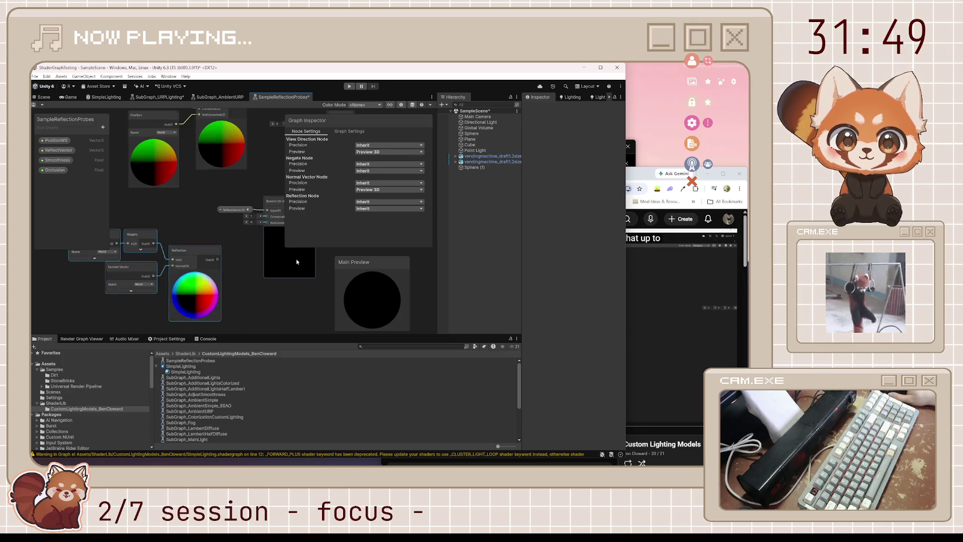
{"action": "mouse_move", "coordinate": [296, 261]}
{"action": "left_mouse_down"}
{"action": "mouse_move", "coordinate": [247, 279]}
{"action": "mouse_move", "coordinate": [316, 234]}
{"action": "left_mouse_up"}
{"action": "left_click", "coordinate": [389, 104]}
- Connect the Reflection output to the new Branch's NotConnected input
{"action": "left_click", "coordinate": [667, 306]}
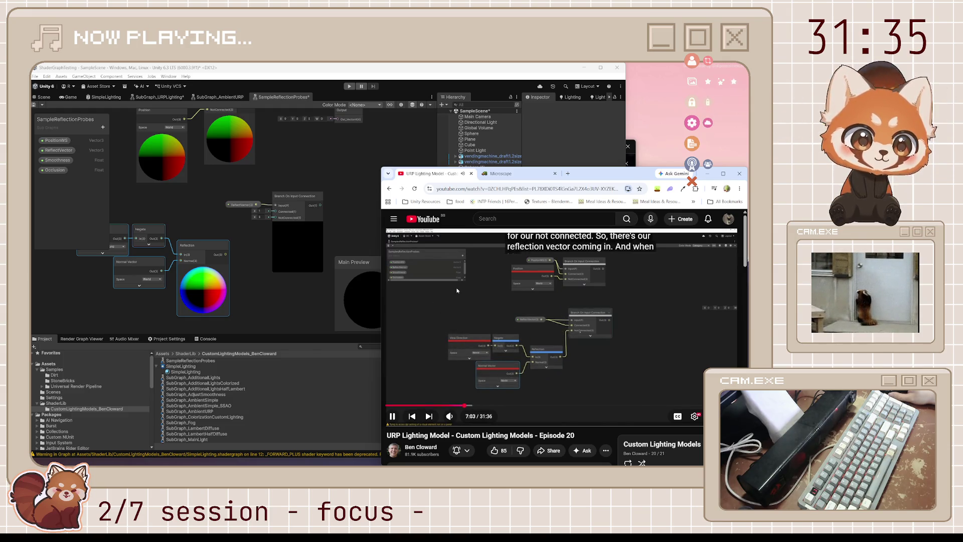
{"action": "left_click", "coordinate": [675, 351]}
{"action": "left_click", "coordinate": [578, 319]}
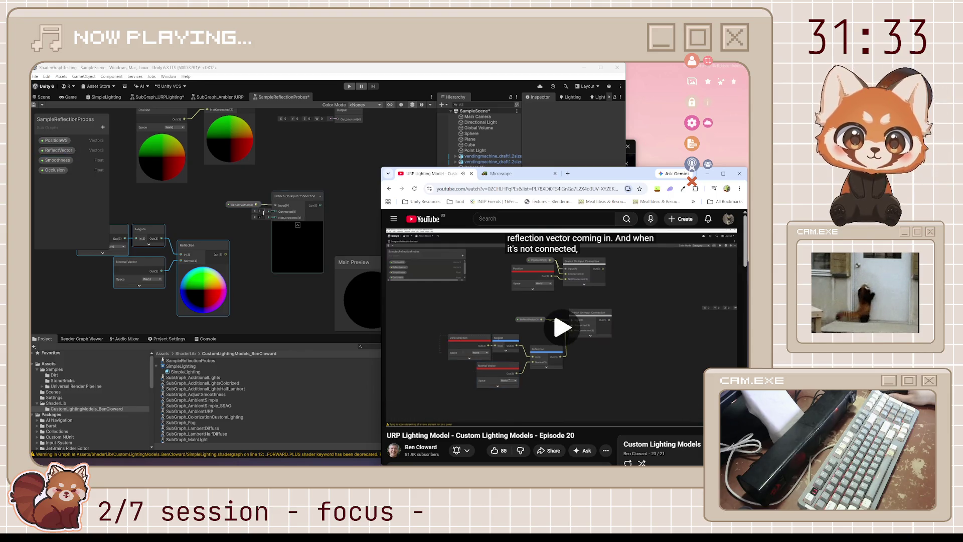
{"action": "left_click", "coordinate": [277, 212]}
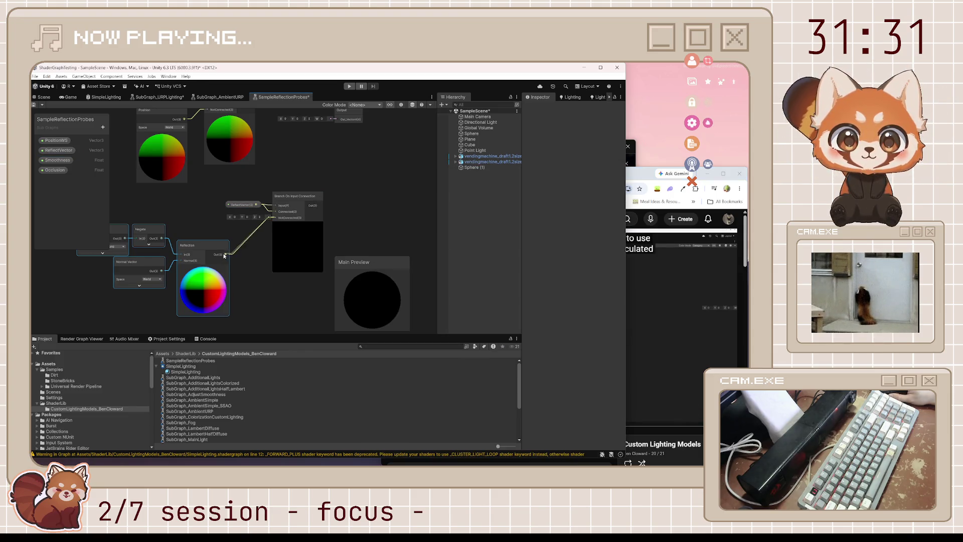
{"action": "left_click_drag", "start_coordinate": [233, 208], "coordinate": [228, 208]}
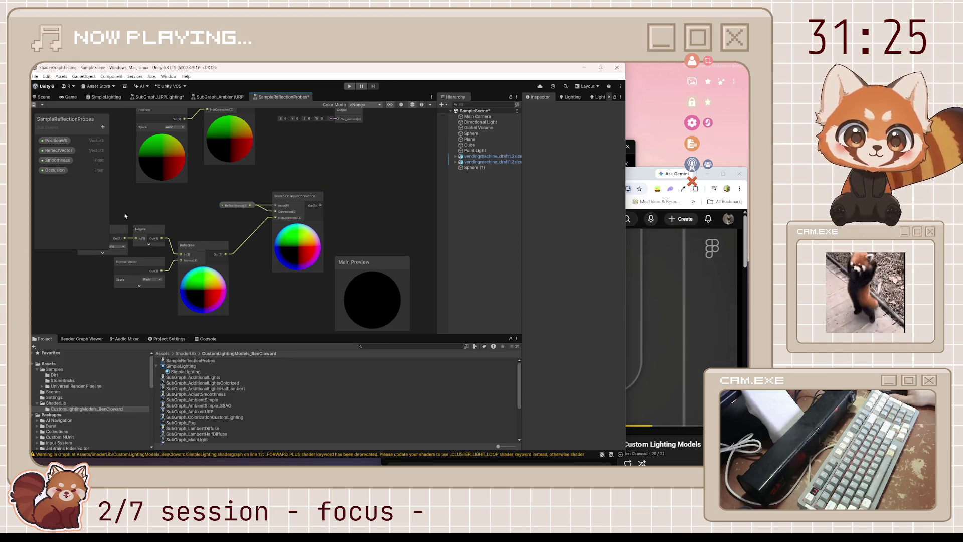
- Box-select the reflection node group and shift it left and down
{"action": "scroll", "coordinate": [353, 203], "scroll_direction": "down", "scroll_amount": 2}
{"action": "left_click_drag", "start_coordinate": [156, 195], "coordinate": [329, 291]}
{"action": "mouse_move", "coordinate": [307, 233]}
{"action": "left_mouse_down"}
{"action": "mouse_move", "coordinate": [272, 260]}
{"action": "mouse_move", "coordinate": [265, 251]}
{"action": "left_mouse_up"}
{"action": "left_click", "coordinate": [211, 154]}
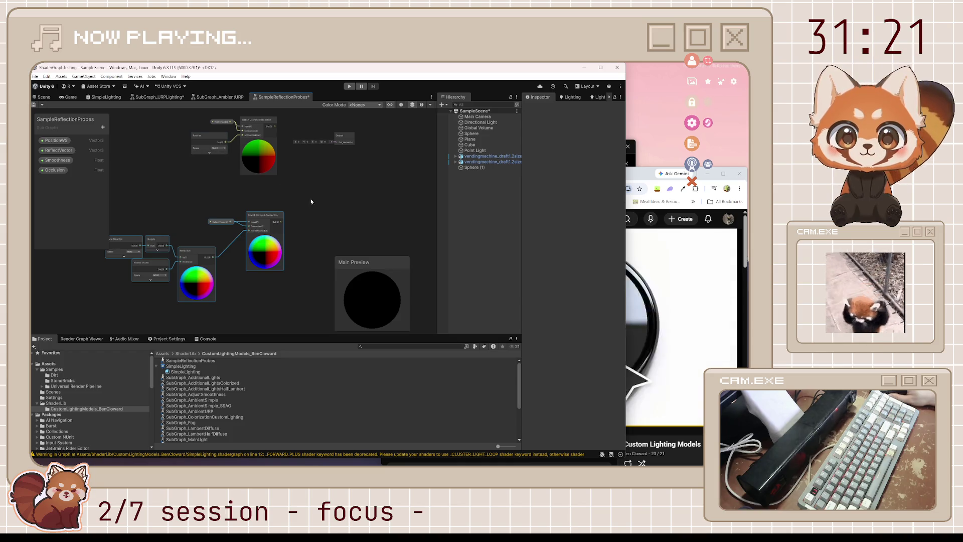
{"action": "key", "text": "alt+Tab"}
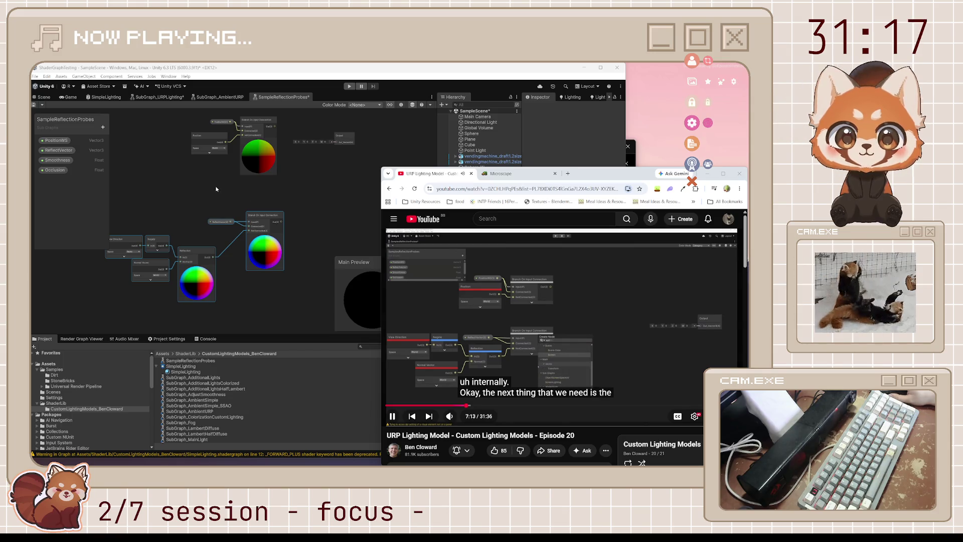
{"action": "left_click", "coordinate": [512, 71]}
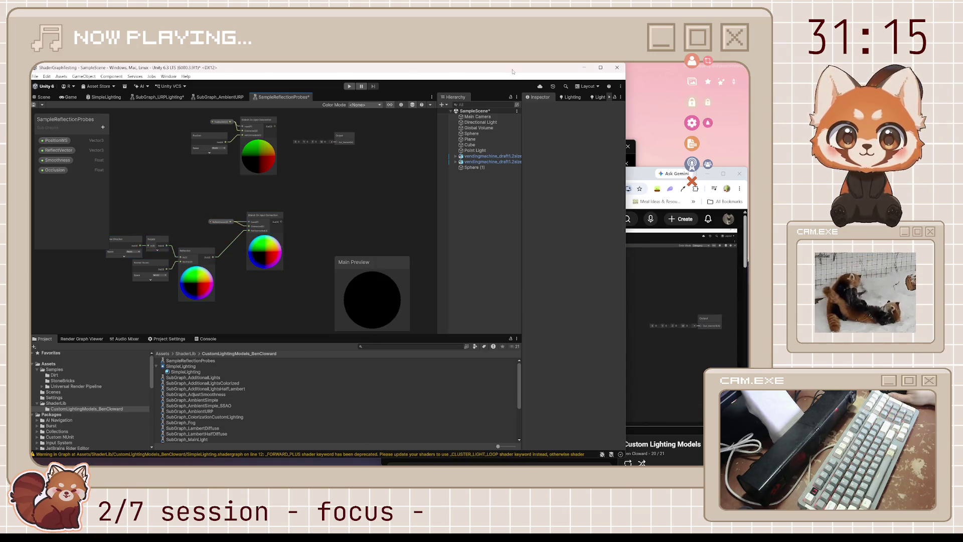
- Move the PositionWS and Position node group up and to the left
{"action": "scroll", "coordinate": [261, 266], "scroll_direction": "up", "scroll_amount": 3}
{"action": "left_click", "coordinate": [280, 244]}
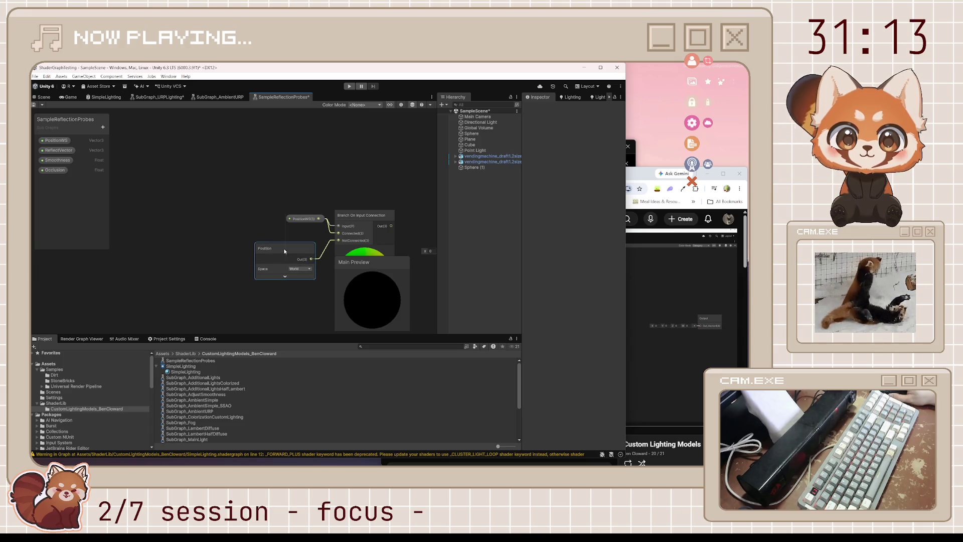
{"action": "left_click_drag", "start_coordinate": [303, 220], "coordinate": [297, 229]}
{"action": "scroll", "coordinate": [299, 229], "scroll_direction": "down", "scroll_amount": 5}
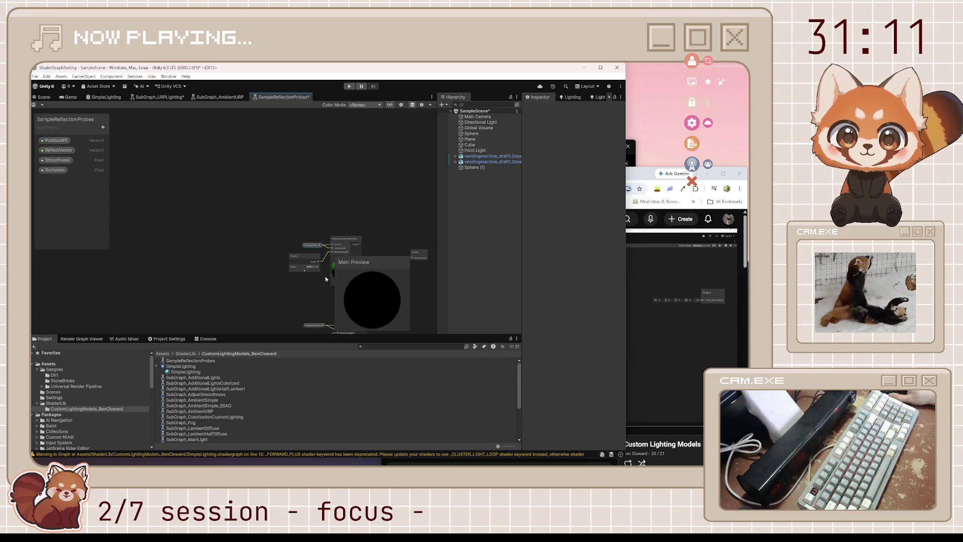
{"action": "left_click_drag", "start_coordinate": [317, 313], "coordinate": [316, 312]}
{"action": "left_click_drag", "start_coordinate": [279, 221], "coordinate": [273, 206]}
- Add a Screen Position node to the graph
{"action": "left_click", "coordinate": [636, 179]}
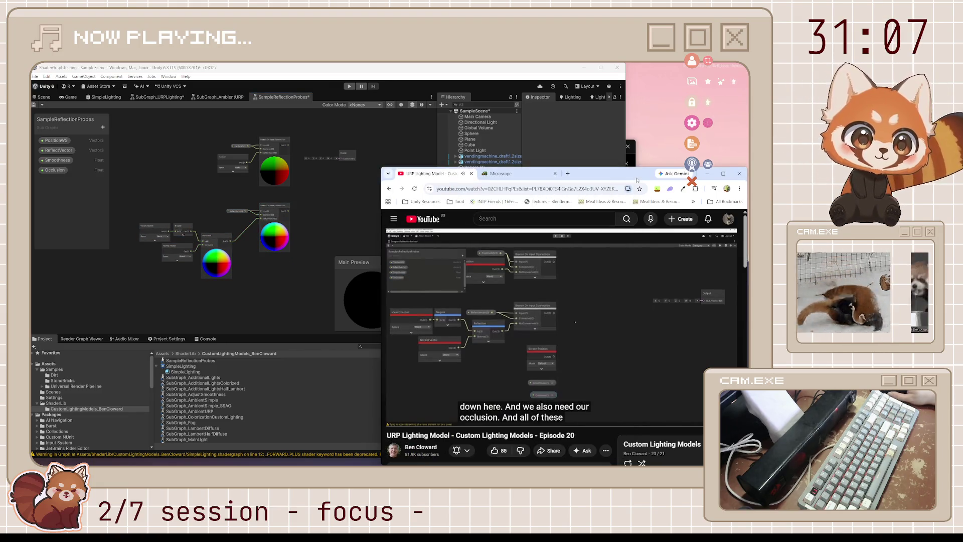
{"action": "left_click", "coordinate": [512, 320]}
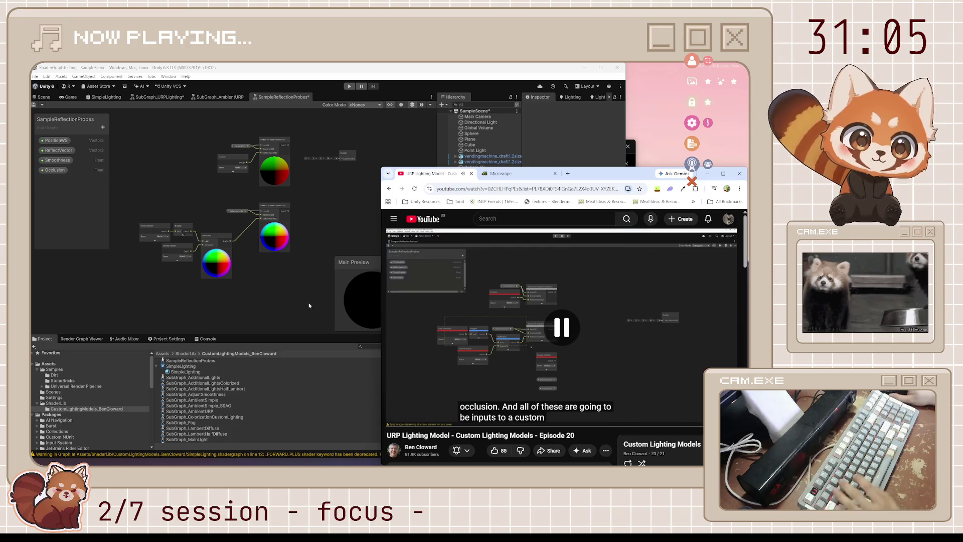
{"action": "left_click", "coordinate": [279, 280]}
{"action": "key", "text": "space"}
{"action": "type", "text": "screen"}
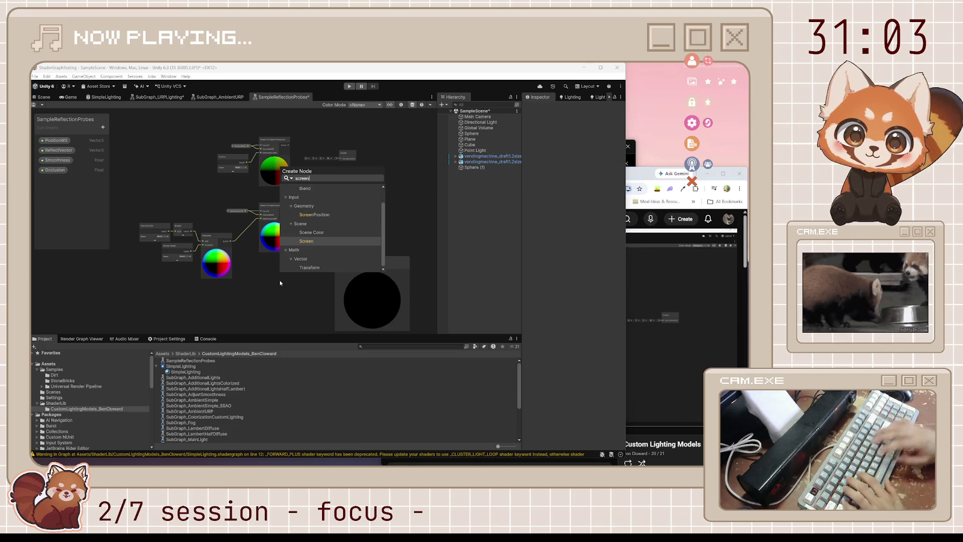
{"action": "key", "text": "Up"}
{"action": "key", "text": "Up"}
{"action": "key", "text": "Up"}
{"action": "key", "text": "Return"}
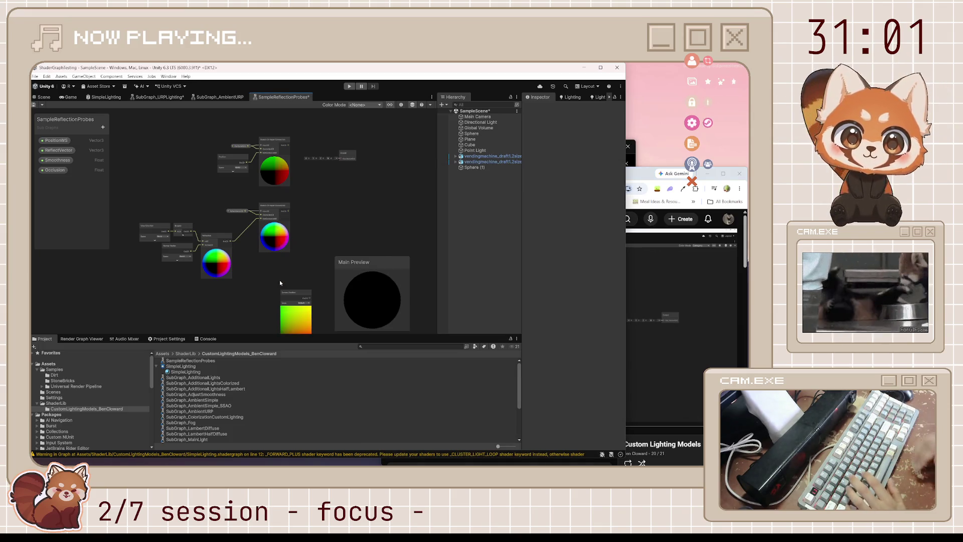
- Collapse Screen Position's preview and place Smoothness and Occlusion nodes beside it
{"action": "left_click", "coordinate": [642, 181]}
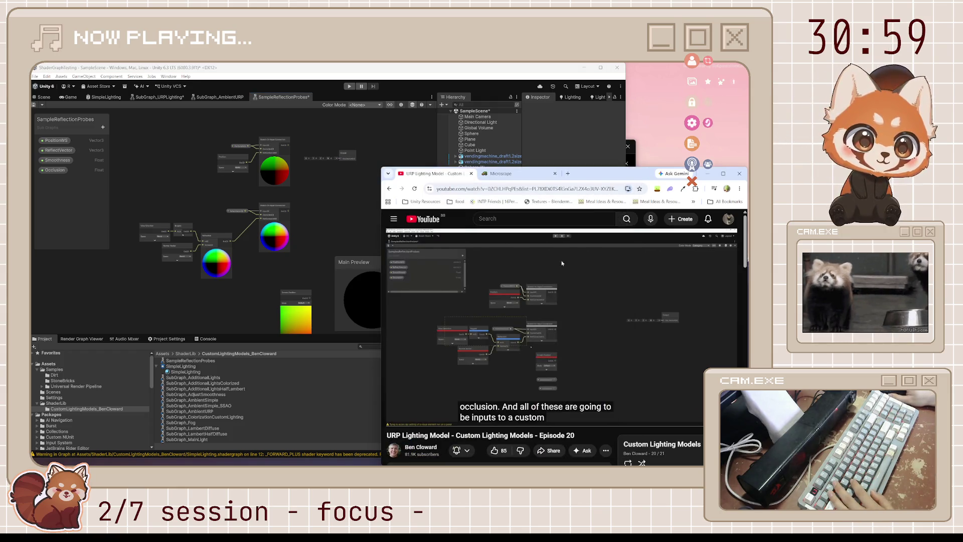
{"action": "mouse_move", "coordinate": [438, 463]}
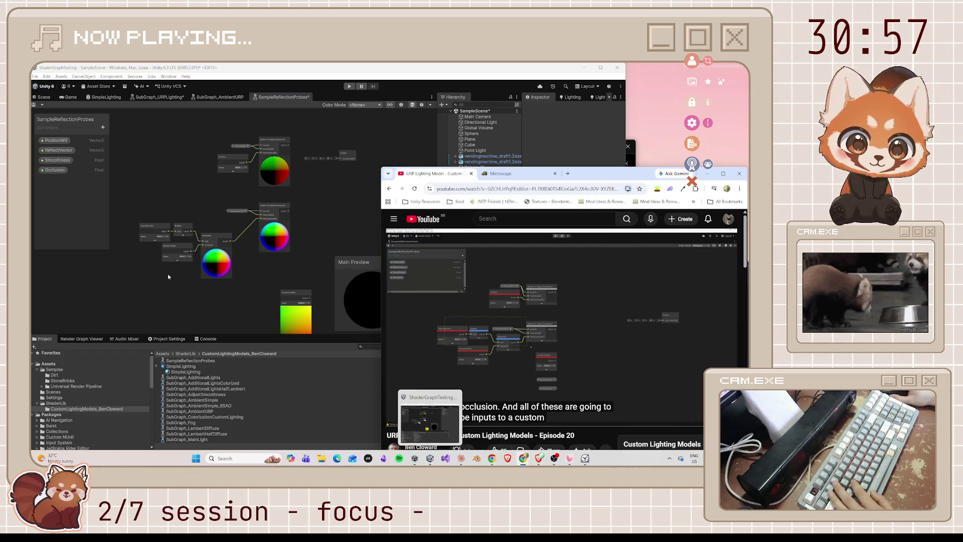
{"action": "left_click", "coordinate": [56, 160]}
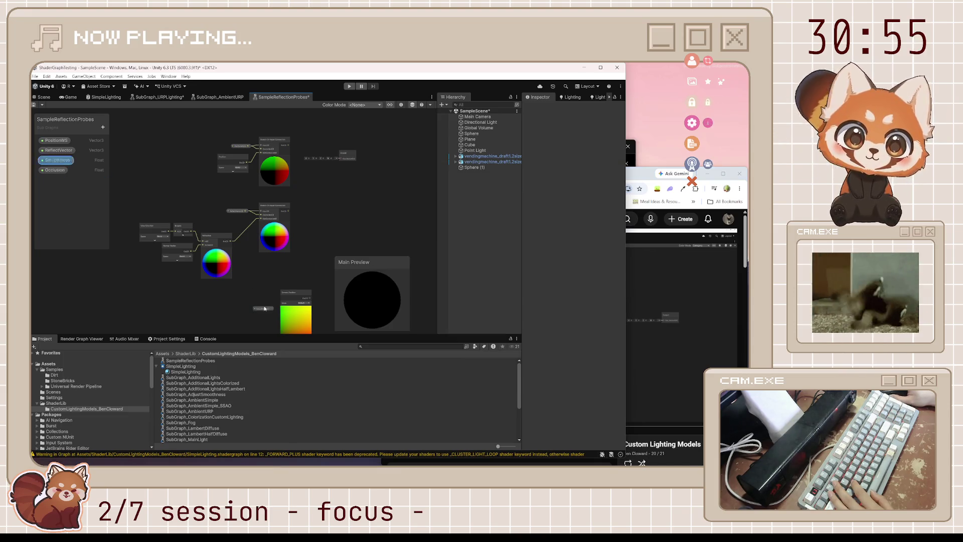
{"action": "left_click", "coordinate": [296, 308]}
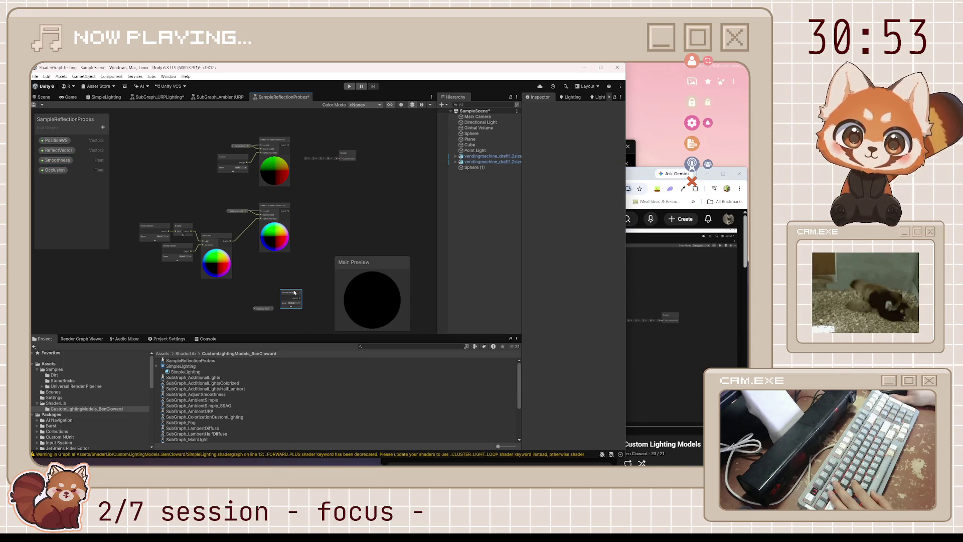
{"action": "left_click_drag", "start_coordinate": [258, 310], "coordinate": [280, 286]}
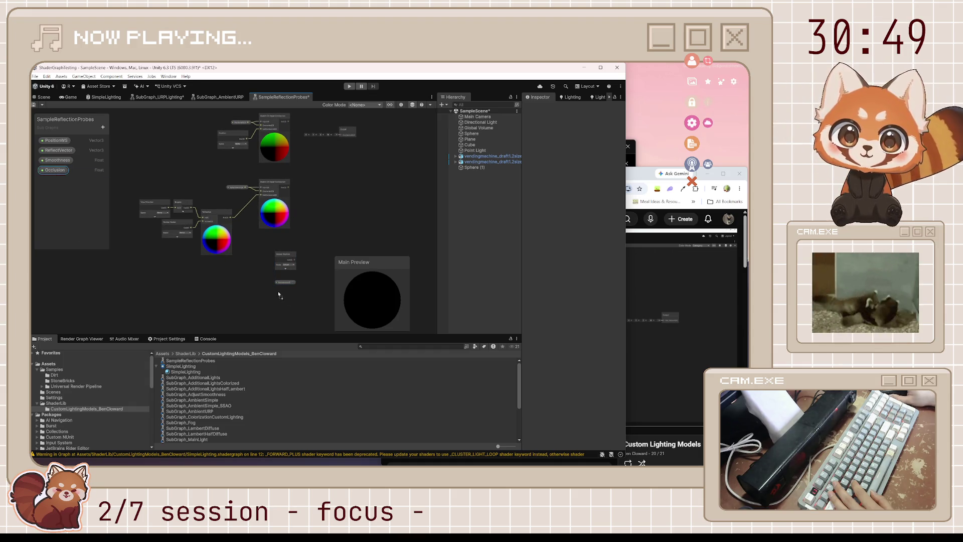
{"action": "left_click_drag", "start_coordinate": [286, 296], "coordinate": [285, 293]}
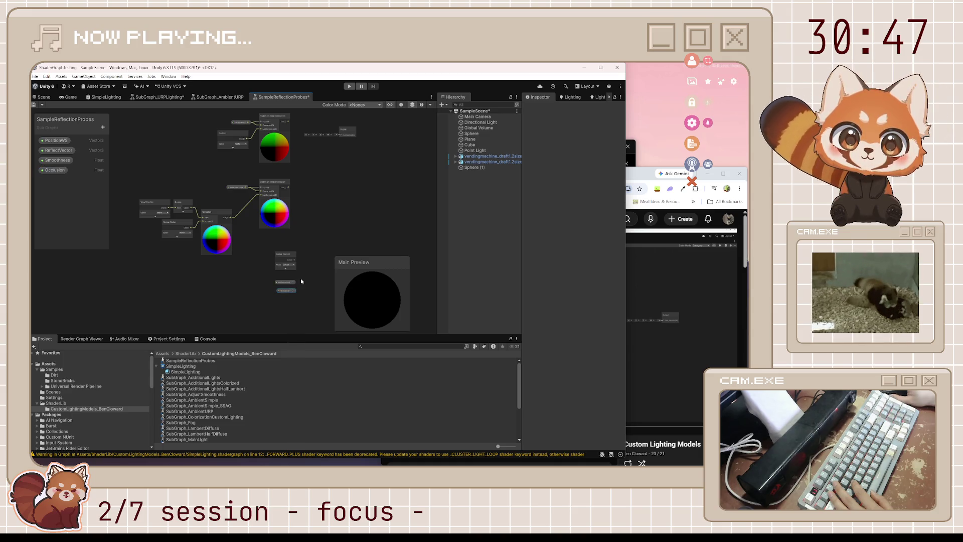
{"action": "scroll", "coordinate": [301, 281], "scroll_direction": "up", "scroll_amount": 4}
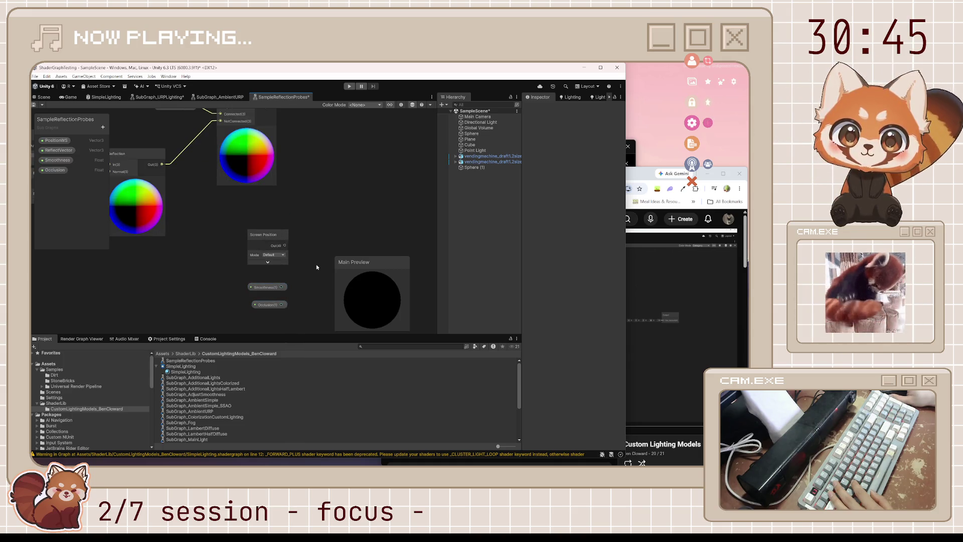
- Move the tutorial subtitles to the top and pause the video
{"action": "left_click", "coordinate": [635, 326]}
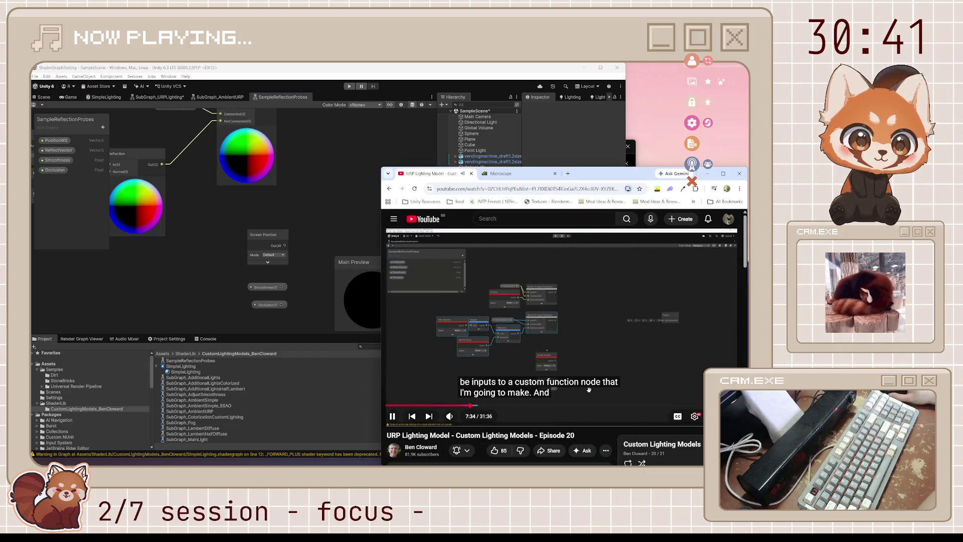
{"action": "left_click_drag", "start_coordinate": [588, 390], "coordinate": [598, 255]}
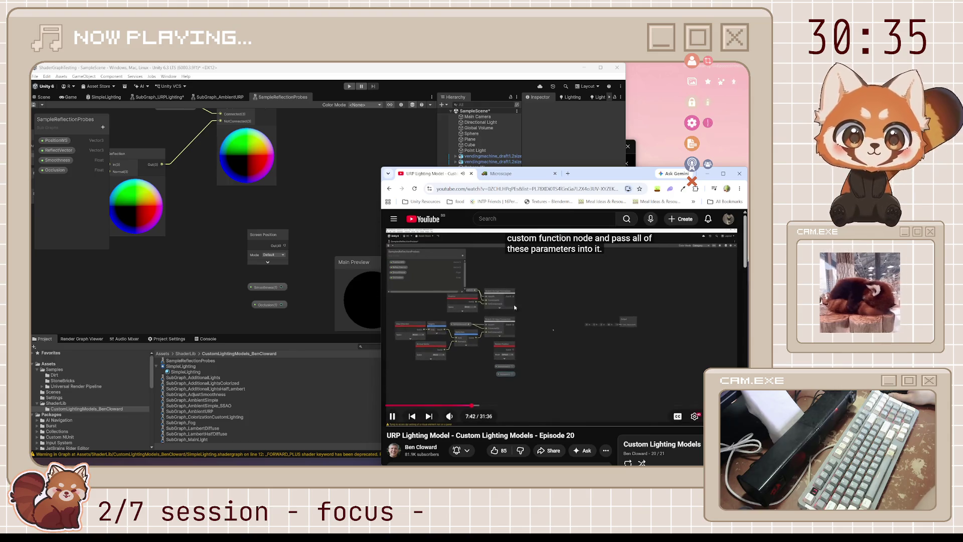
{"action": "left_click", "coordinate": [514, 307]}
{"action": "left_click", "coordinate": [317, 207]}
- Move the Screen Position, Smoothness and Occlusion nodes up beside the Reflection node
{"action": "scroll", "coordinate": [341, 290], "scroll_direction": "down", "scroll_amount": 3}
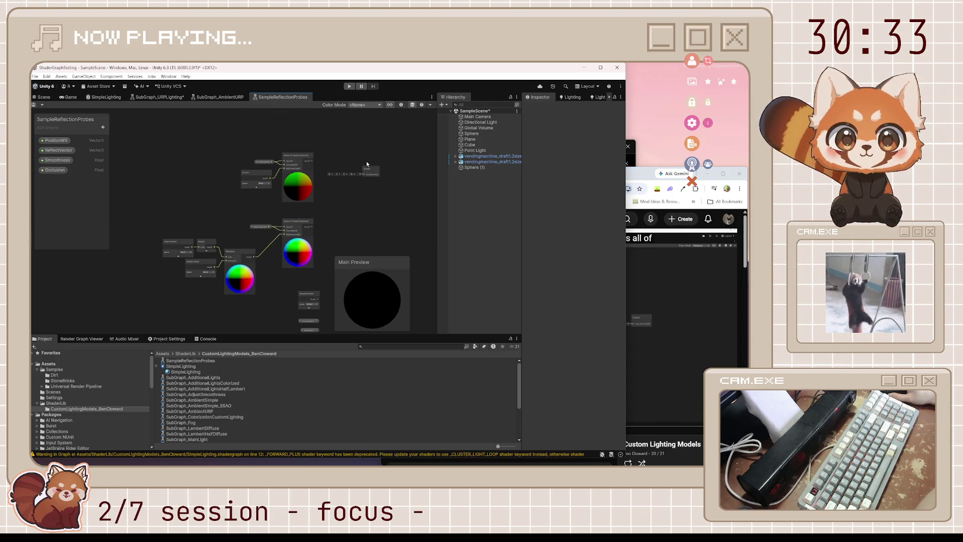
{"action": "mouse_move", "coordinate": [370, 170]}
{"action": "left_mouse_down"}
{"action": "mouse_move", "coordinate": [304, 169]}
{"action": "mouse_move", "coordinate": [321, 104]}
{"action": "left_mouse_up"}
{"action": "scroll", "coordinate": [252, 220], "scroll_direction": "up", "scroll_amount": 3}
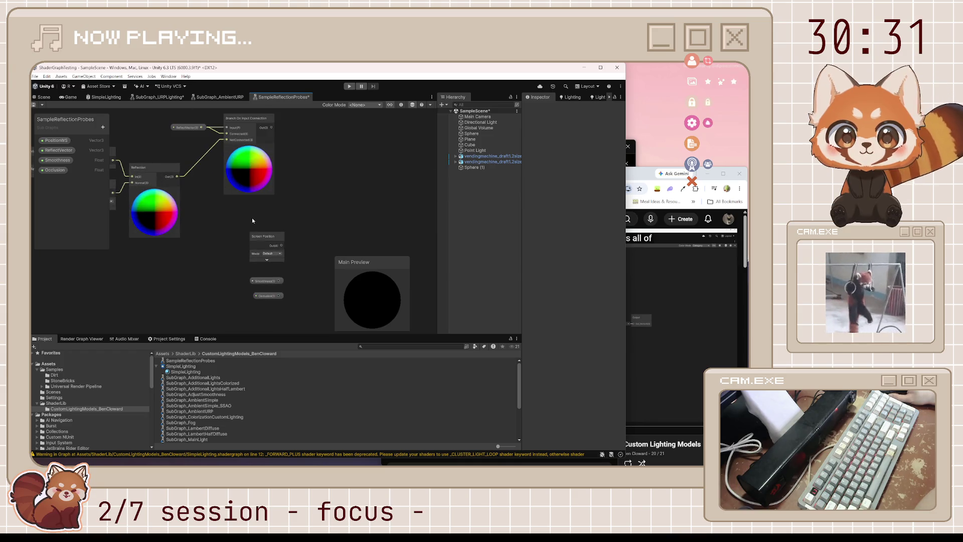
{"action": "left_click_drag", "start_coordinate": [300, 311], "coordinate": [299, 311]}
{"action": "left_click_drag", "start_coordinate": [269, 236], "coordinate": [259, 229]}
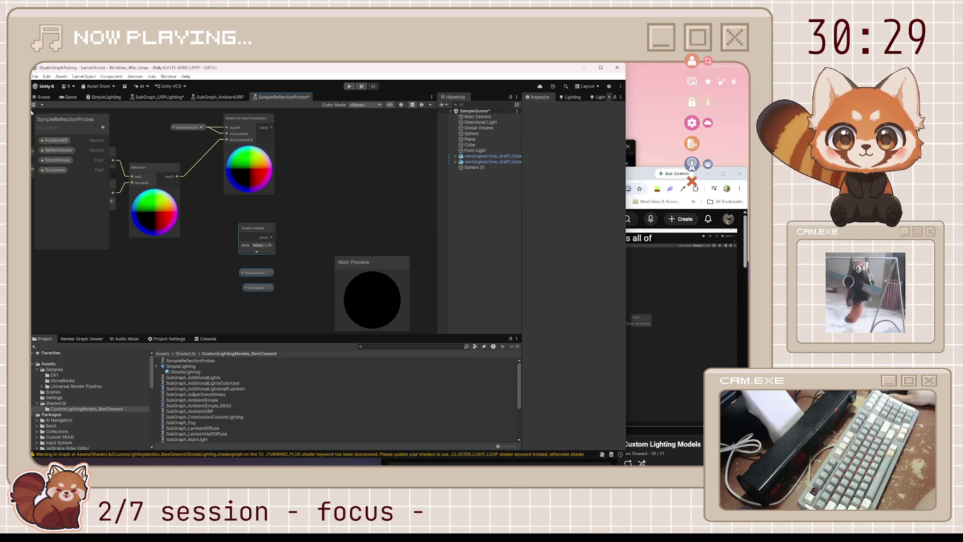
{"action": "scroll", "coordinate": [312, 176], "scroll_direction": "down", "scroll_amount": 3}
{"action": "left_click_drag", "start_coordinate": [312, 176], "coordinate": [286, 252]}
{"action": "scroll", "coordinate": [286, 251], "scroll_direction": "up", "scroll_amount": 1}
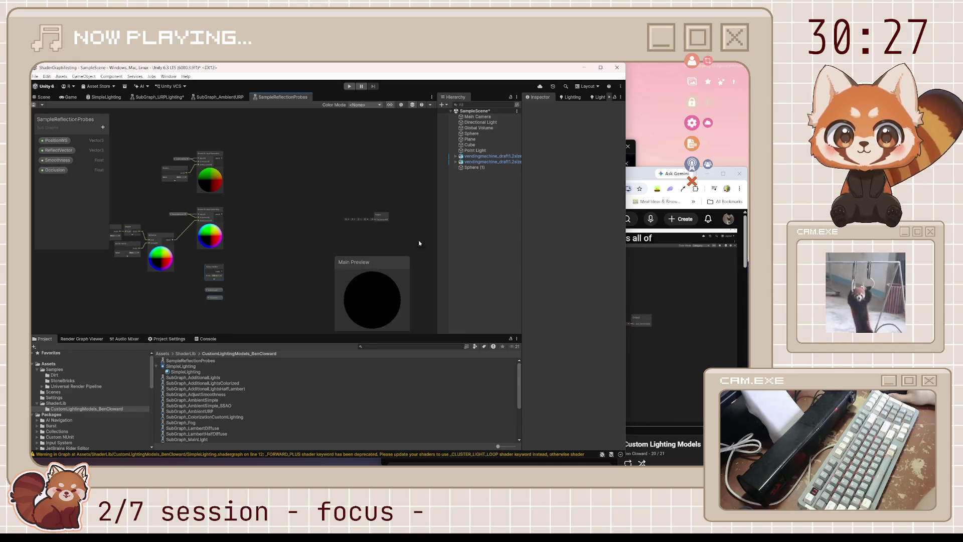
{"action": "left_click", "coordinate": [659, 301]}
{"action": "left_click", "coordinate": [657, 302]}
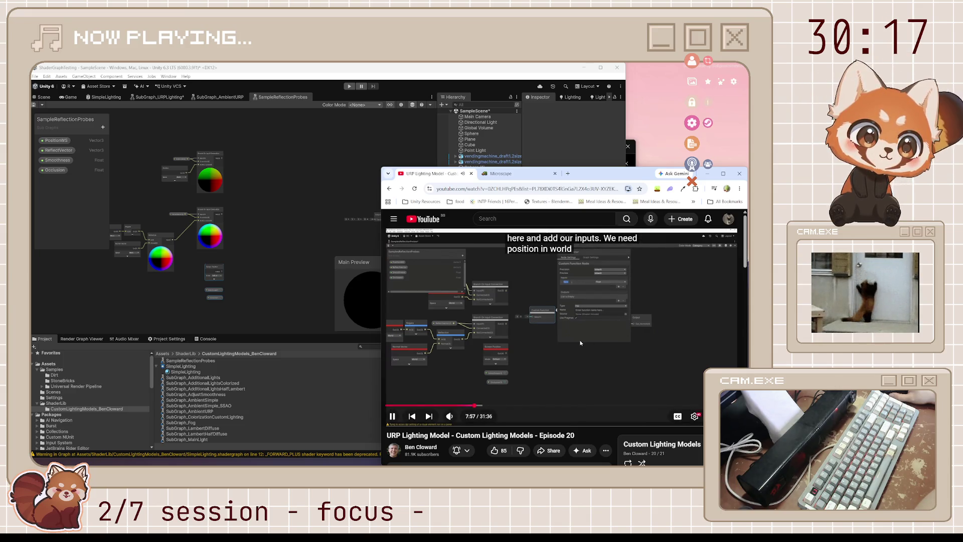
{"action": "left_click", "coordinate": [553, 340]}
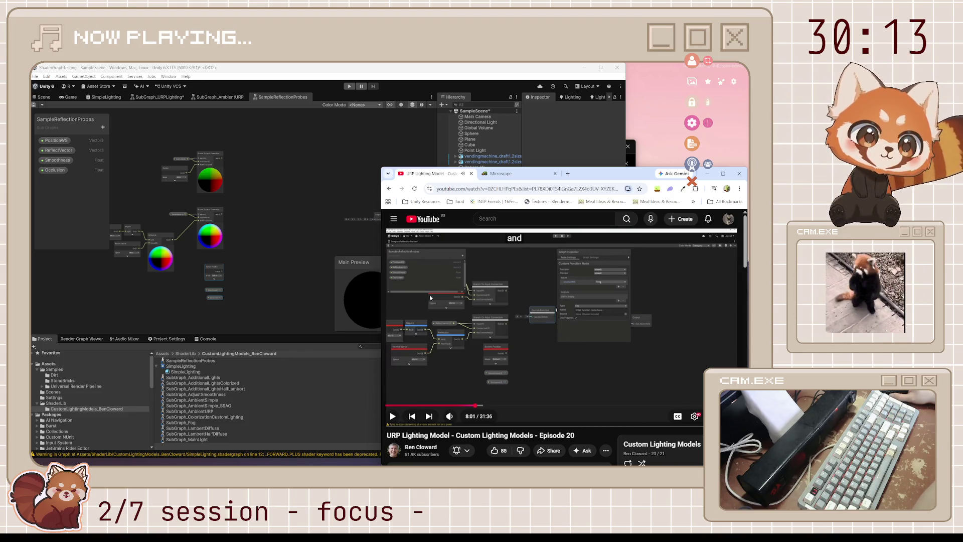
{"action": "key", "text": "space"}
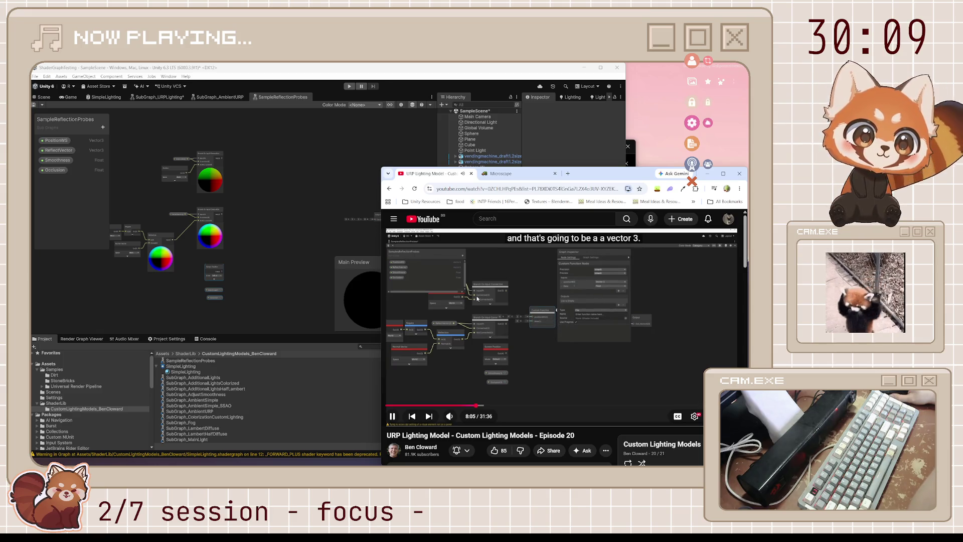
{"action": "key", "text": "space"}
{"action": "left_click", "coordinate": [269, 198]}
{"action": "key", "text": "space"}
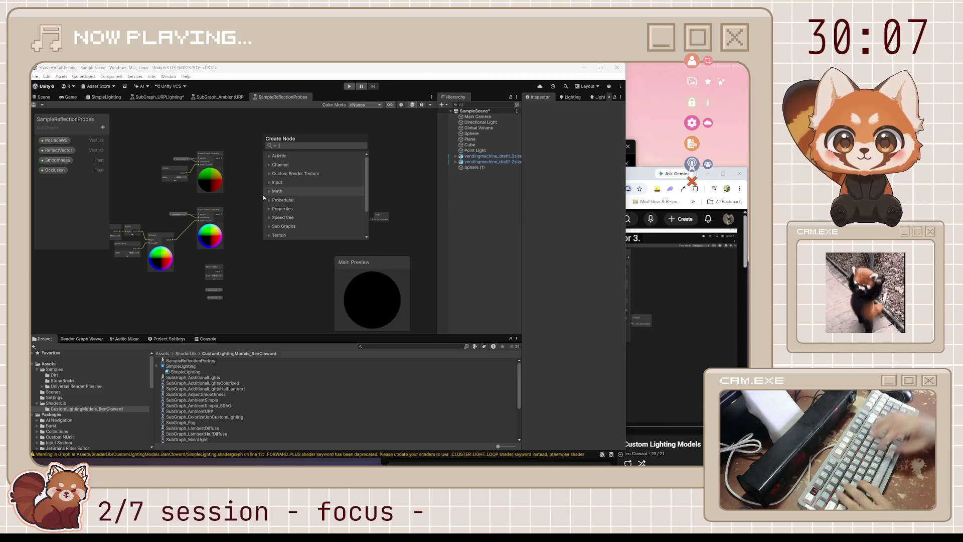
{"action": "key", "text": "Escape"}
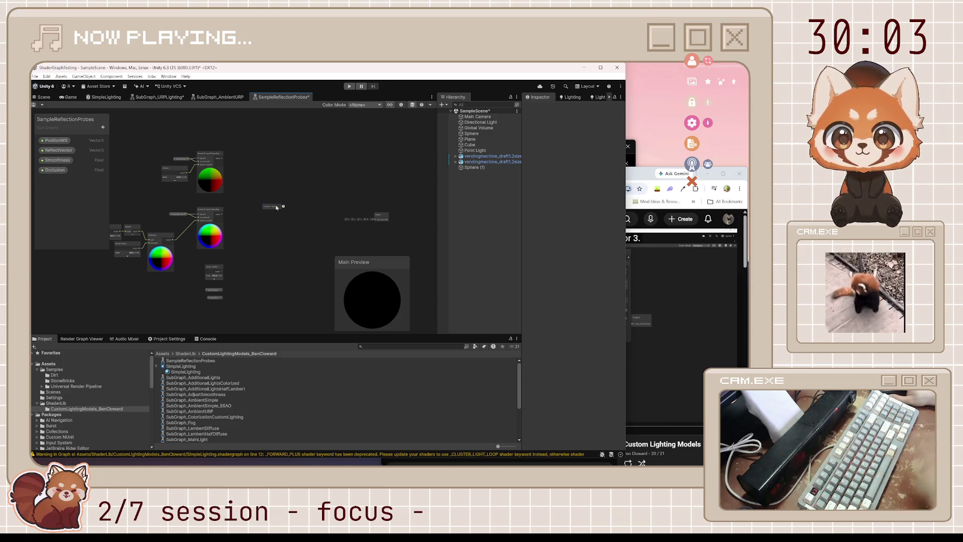
{"action": "left_click", "coordinate": [401, 104]}
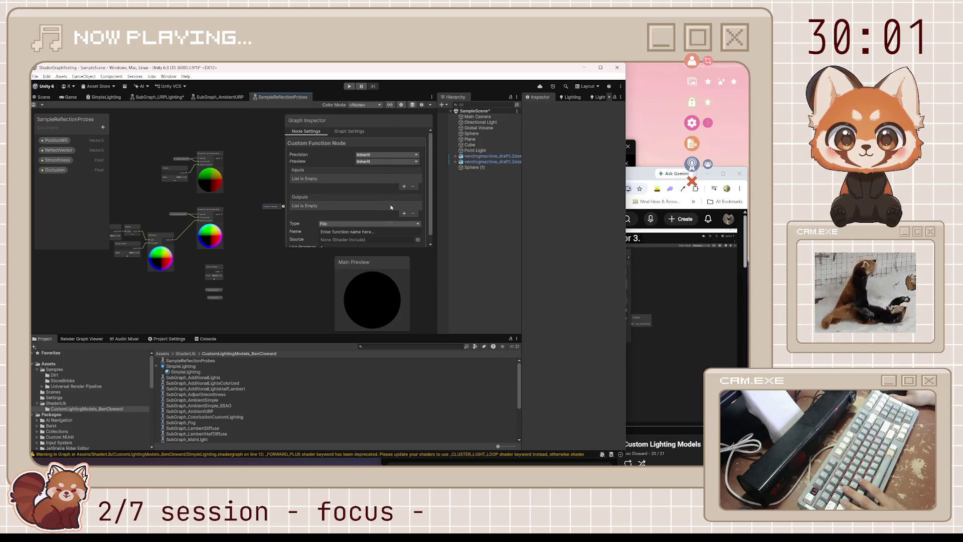
{"action": "left_click", "coordinate": [405, 187]}
{"action": "left_click", "coordinate": [631, 175]}
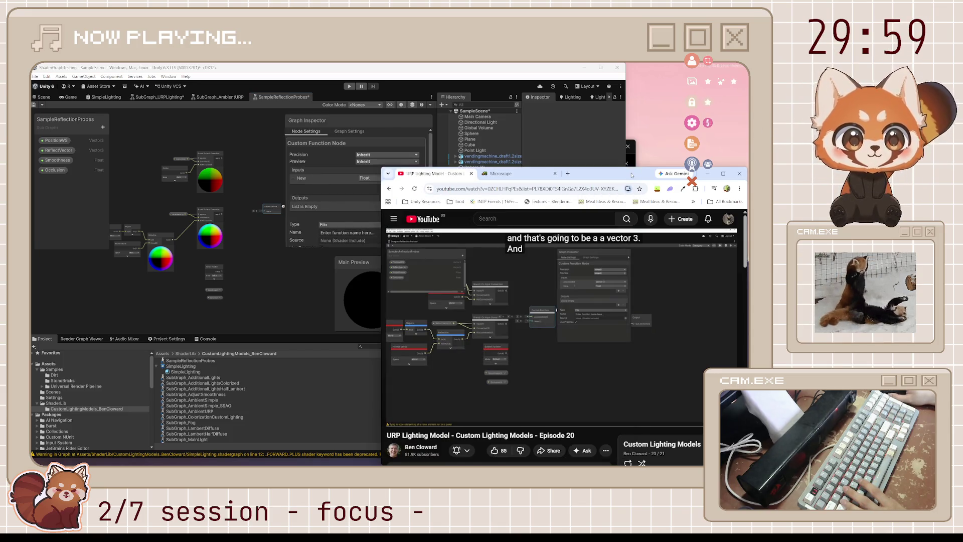
{"action": "left_click", "coordinate": [371, 178]}
{"action": "left_click", "coordinate": [379, 260]}
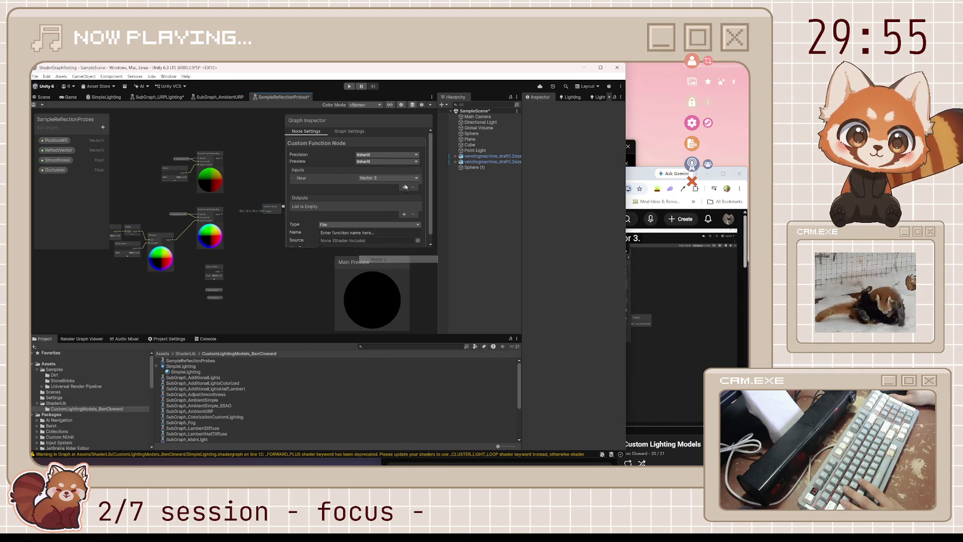
{"action": "left_click", "coordinate": [405, 186]}
{"action": "left_click", "coordinate": [387, 186]}
{"action": "left_click", "coordinate": [385, 267]}
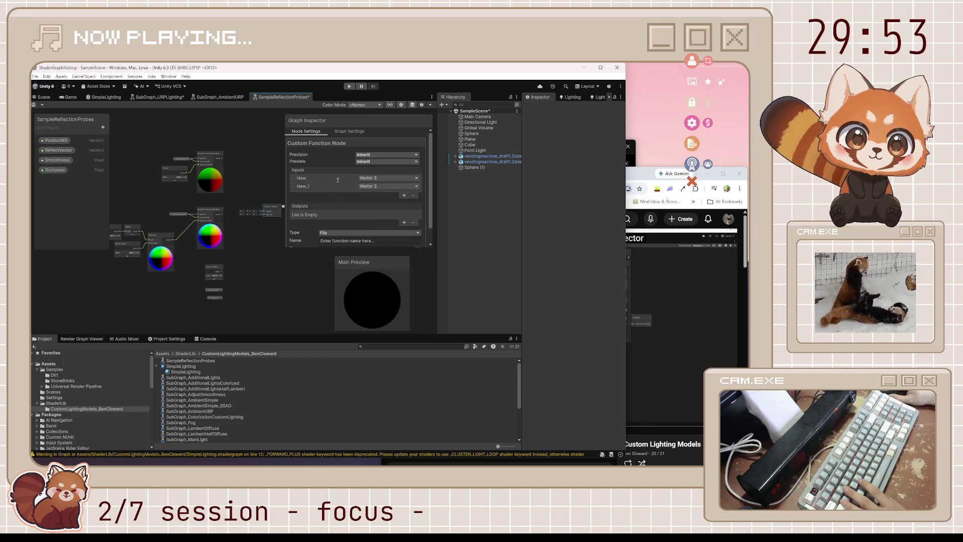
{"action": "type", "text": "Reflect"}
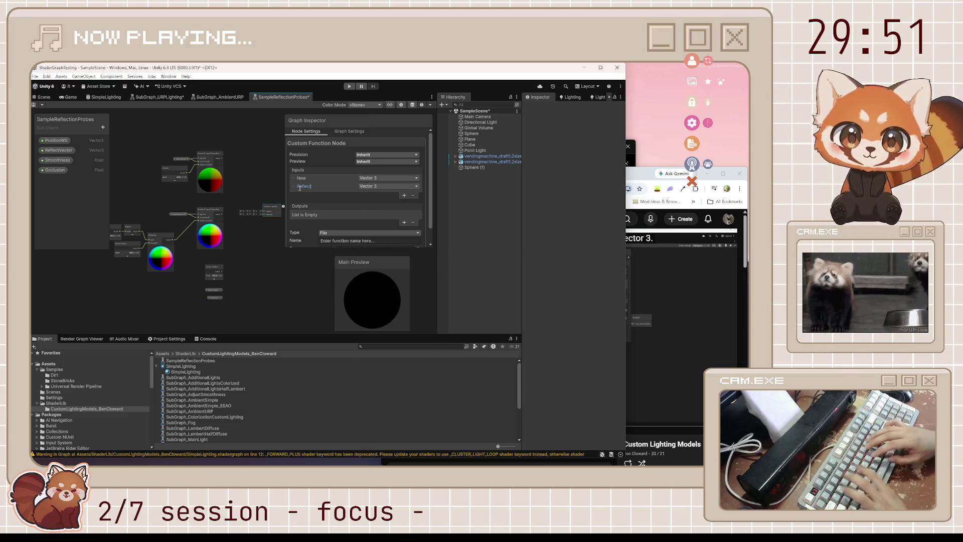
{"action": "type", "text": "Vector"}
{"action": "key", "text": "Return"}
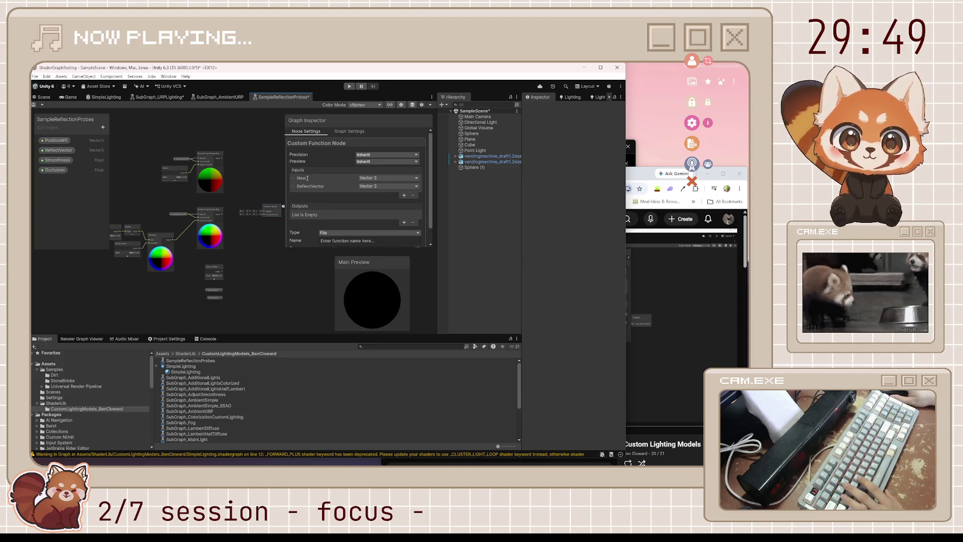
{"action": "double_click", "coordinate": [307, 178]}
{"action": "type", "text": "PositionWS"}
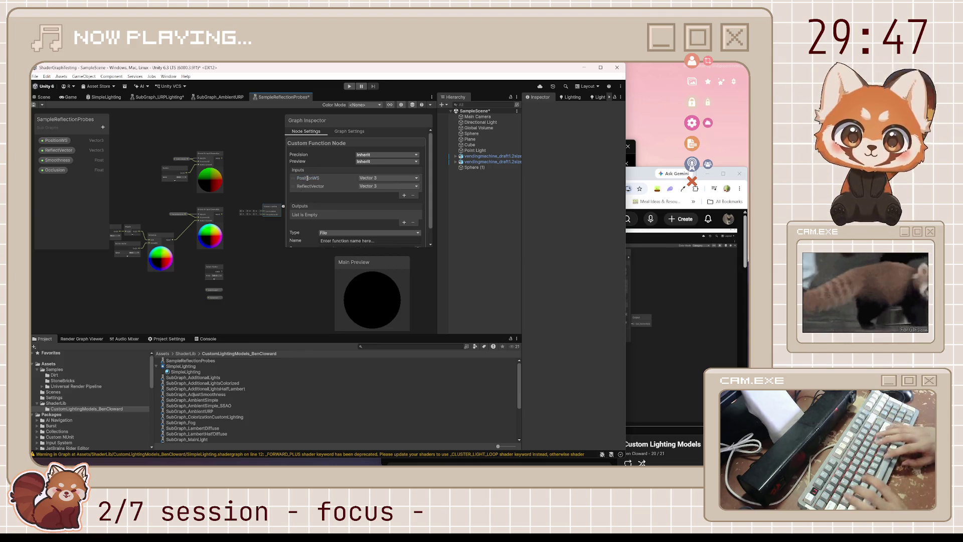
{"action": "key", "text": "alt+Tab"}
{"action": "left_click", "coordinate": [526, 353]}
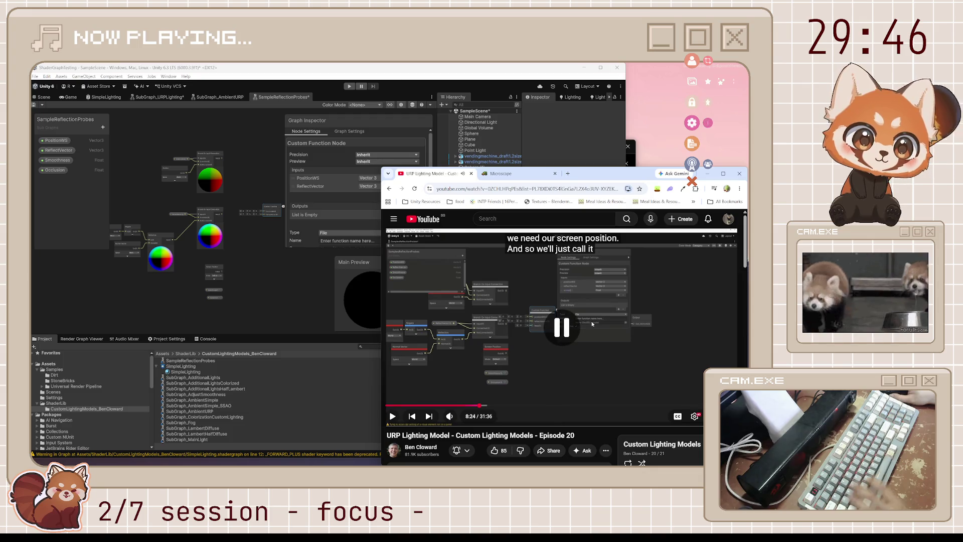
{"action": "left_click", "coordinate": [526, 353]}
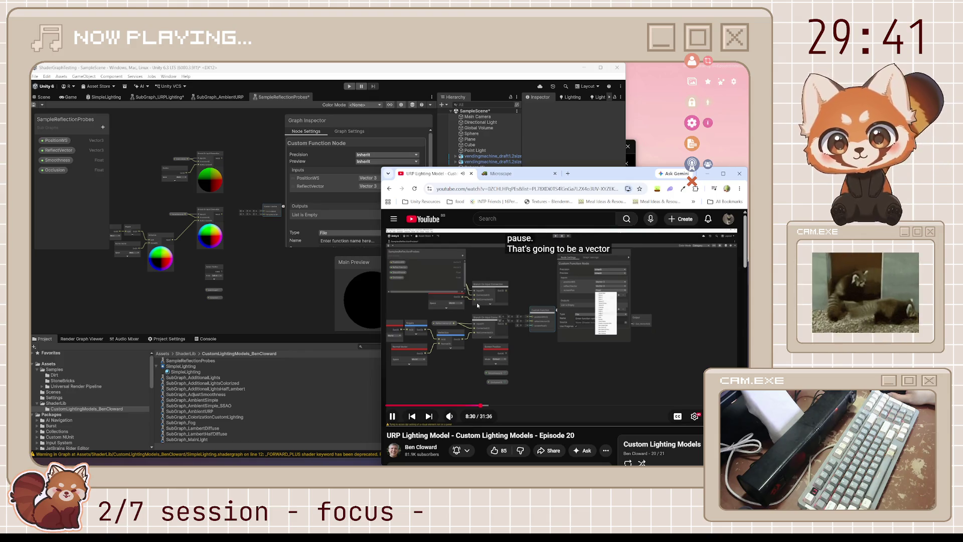
{"action": "key", "text": "space"}
{"action": "left_click", "coordinate": [299, 184]}
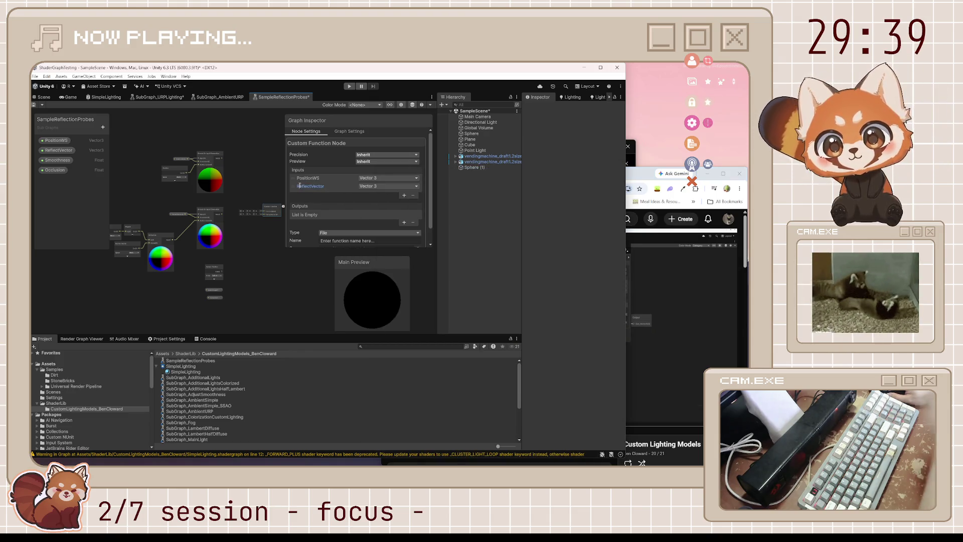
{"action": "type", "text": "reflectVector"}
{"action": "key", "text": "Return"}
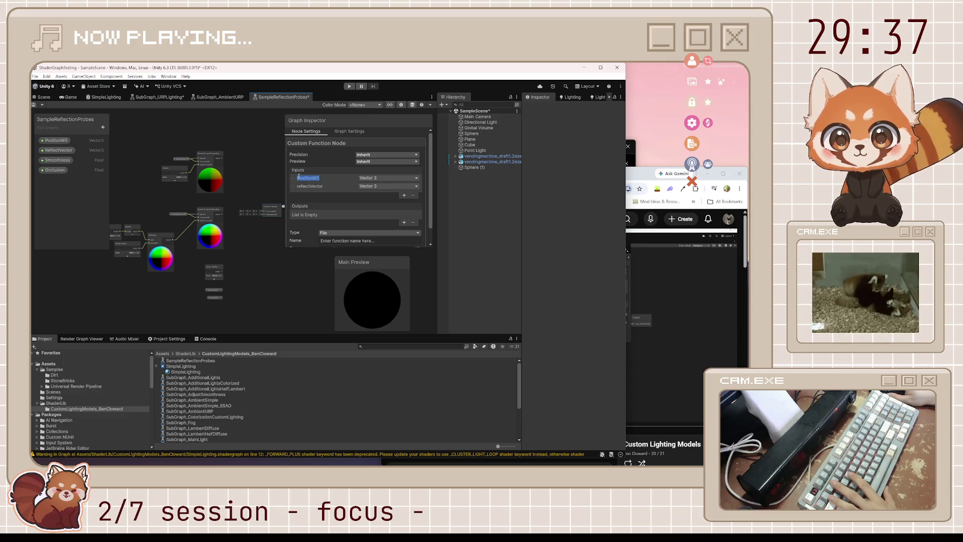
{"action": "type", "text": "positionWS"}
{"action": "key", "text": "Return"}
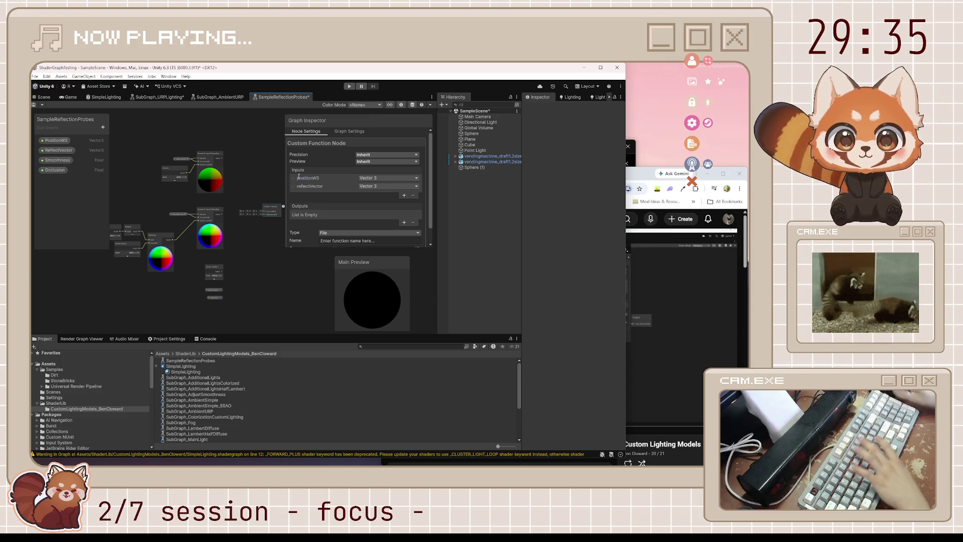
{"action": "left_click", "coordinate": [404, 195]}
{"action": "left_click", "coordinate": [389, 194]}
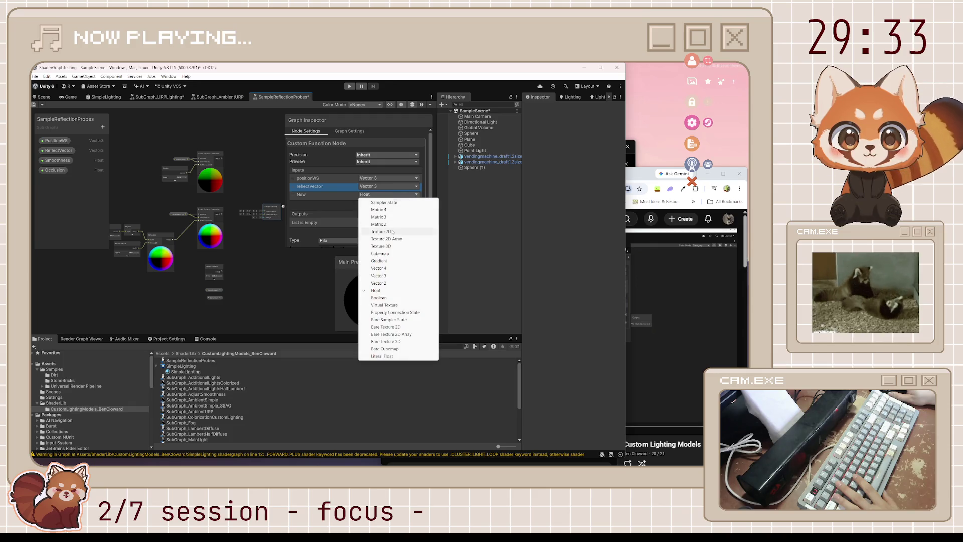
{"action": "left_click", "coordinate": [378, 283]}
{"action": "double_click", "coordinate": [301, 194]}
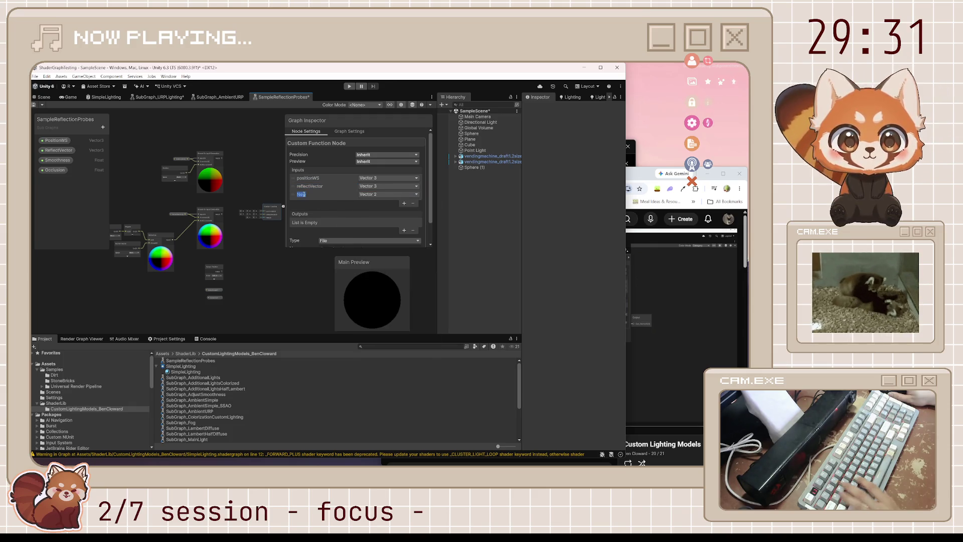
{"action": "type", "text": "screenPos"}
{"action": "key", "text": "Return"}
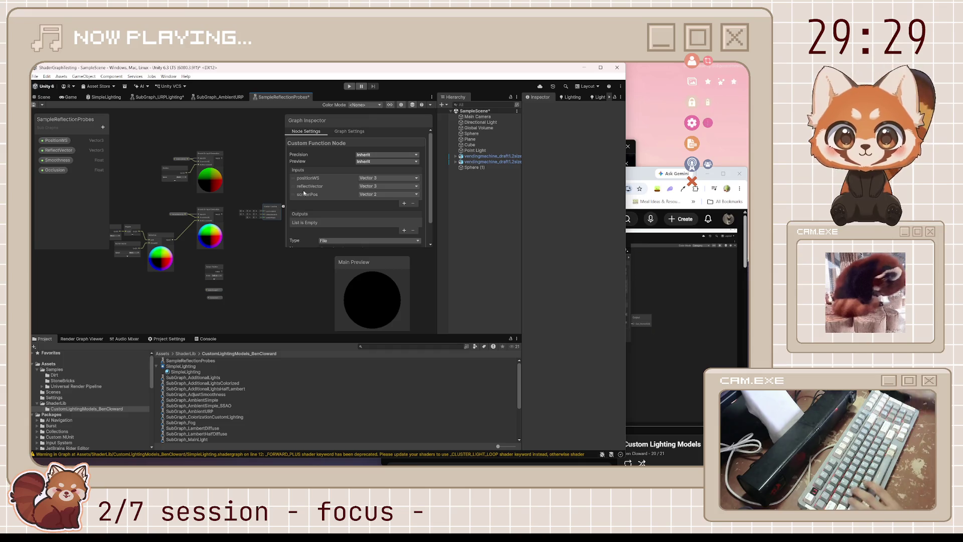
{"action": "left_click", "coordinate": [671, 324]}
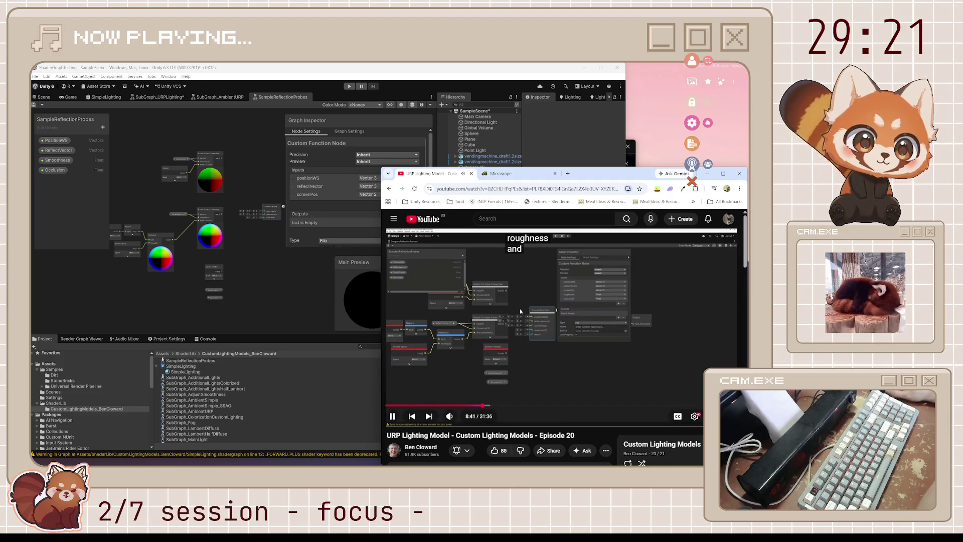
{"action": "left_click", "coordinate": [427, 249]}
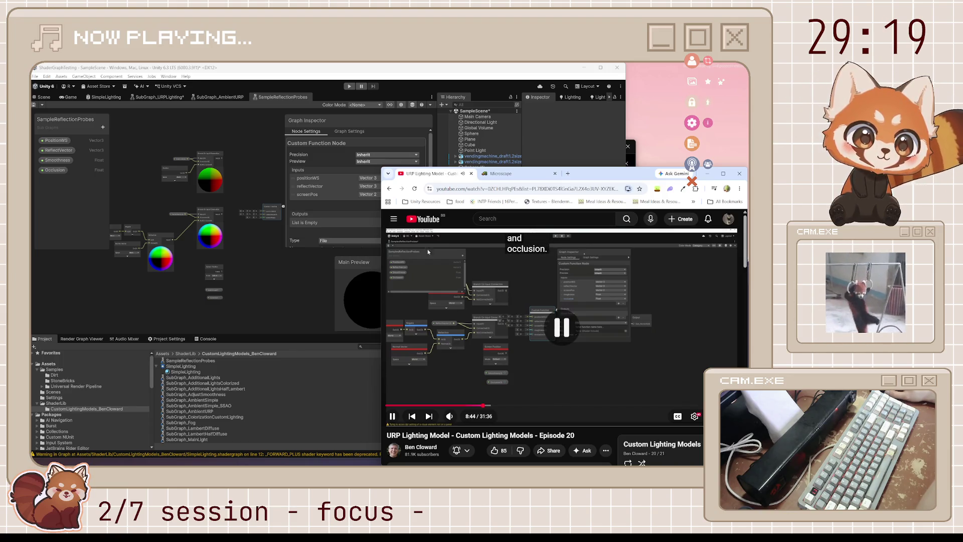
{"action": "key", "text": "alt+Tab"}
{"action": "left_click", "coordinate": [405, 204]}
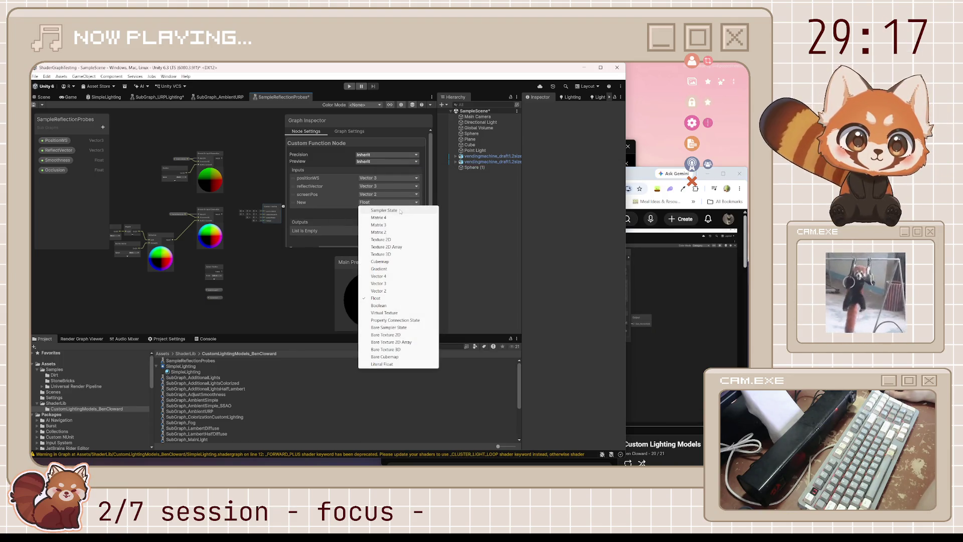
{"action": "double_click", "coordinate": [301, 203]}
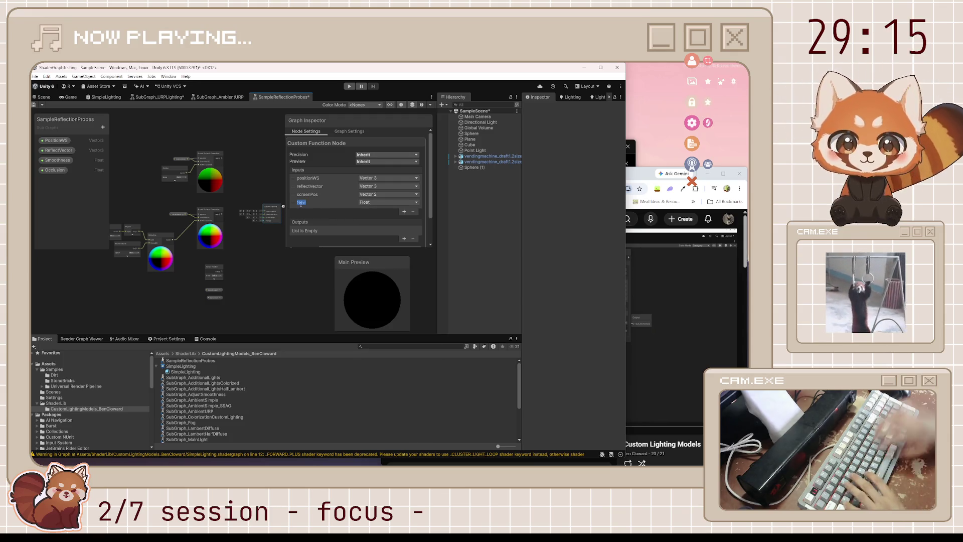
{"action": "type", "text": "roughness"}
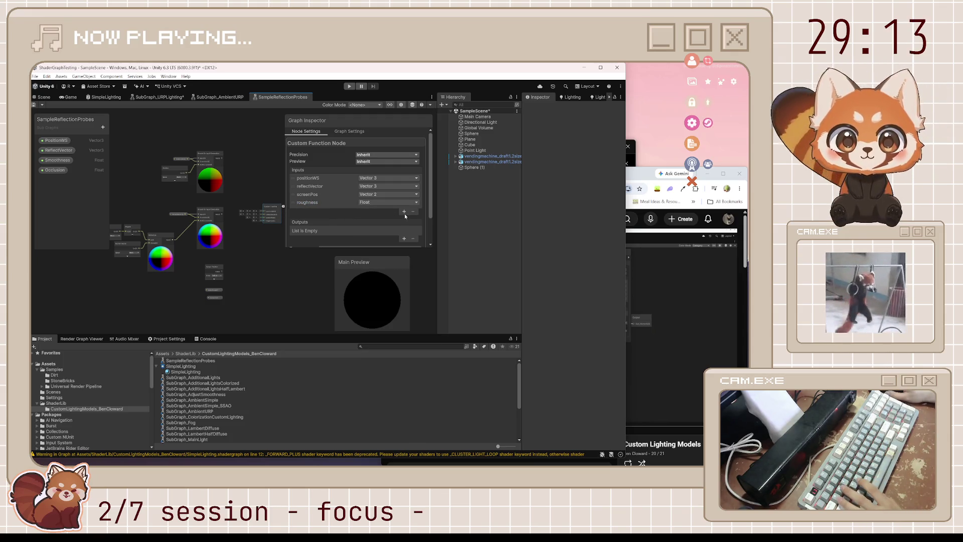
{"action": "left_click", "coordinate": [404, 211]}
{"action": "left_click", "coordinate": [304, 206]}
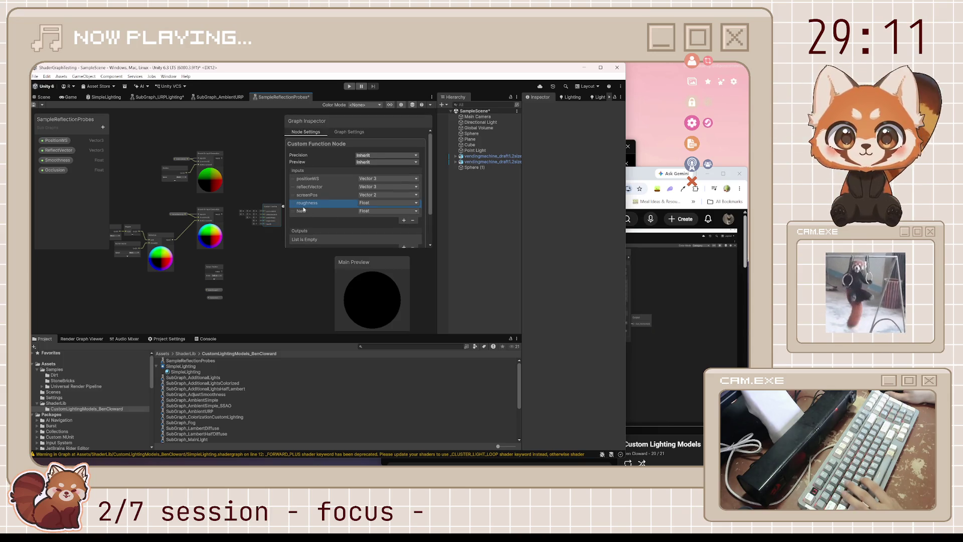
{"action": "type", "text": "occlusion"}
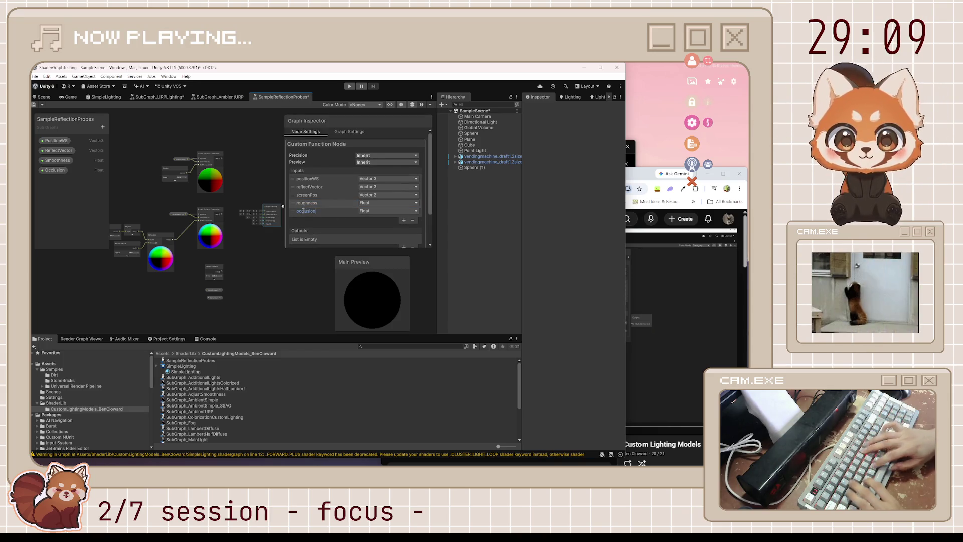
{"action": "left_click", "coordinate": [630, 294]}
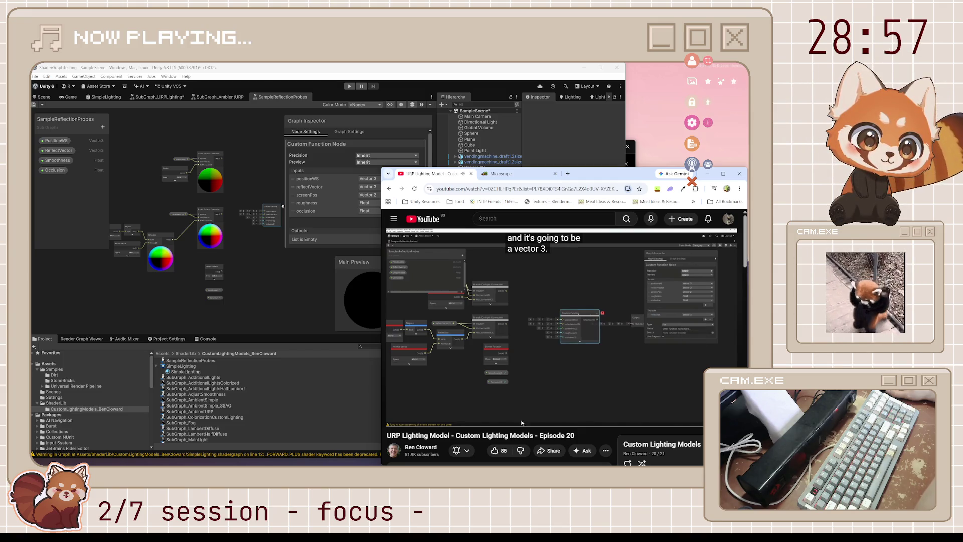
{"action": "left_click", "coordinate": [538, 323]}
- In the Graph Inspector, add a Custom Function output of type Vector 3 named reflection
{"action": "left_click", "coordinate": [284, 273]}
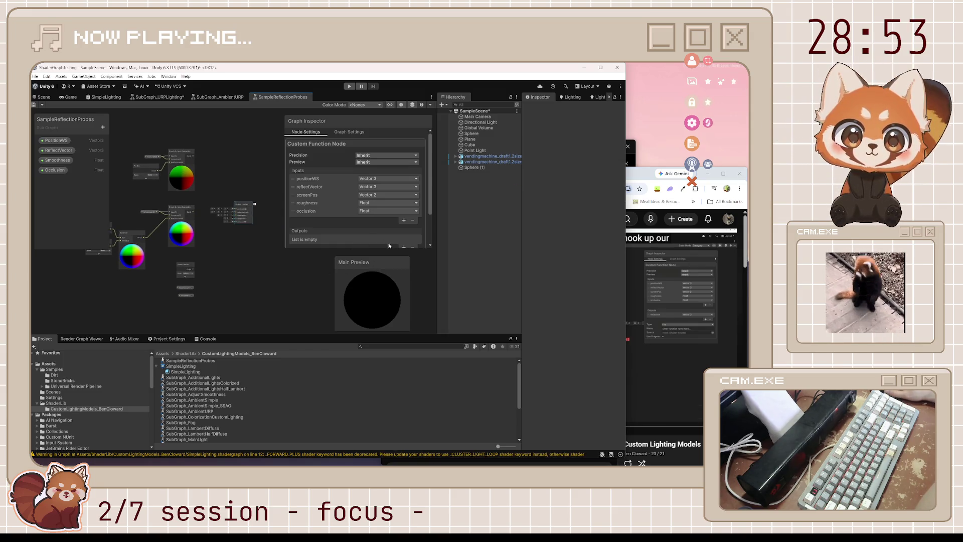
{"action": "left_click", "coordinate": [404, 246]}
{"action": "left_click", "coordinate": [391, 220]}
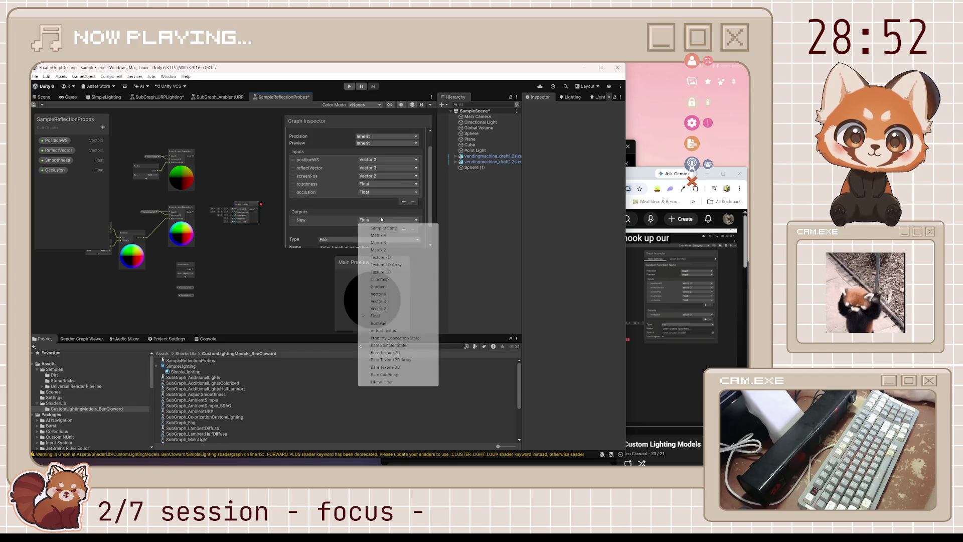
{"action": "left_click", "coordinate": [378, 301]}
{"action": "double_click", "coordinate": [301, 220]}
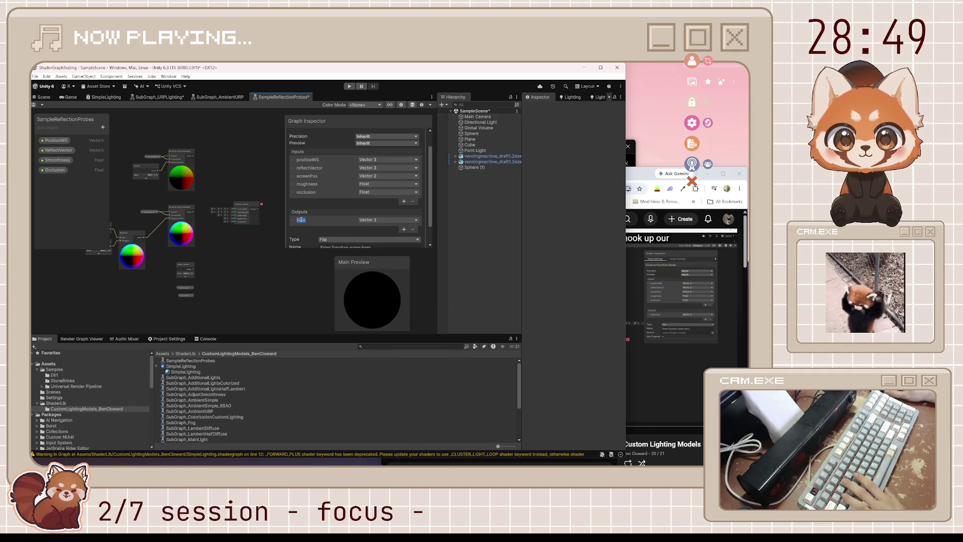
{"action": "type", "text": "reflection"}
{"action": "key", "text": "Return"}
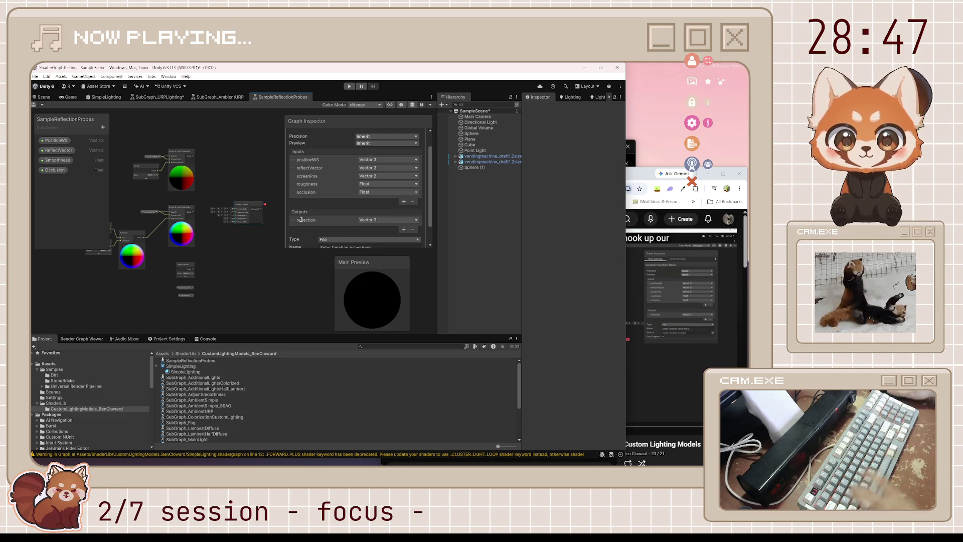
{"action": "left_click", "coordinate": [647, 309]}
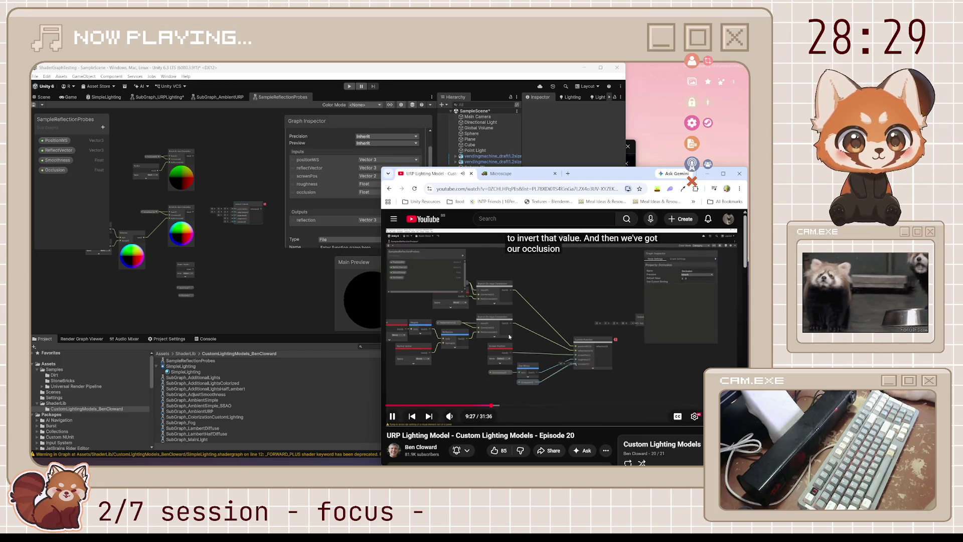
{"action": "scroll", "coordinate": [211, 313], "scroll_direction": "up", "scroll_amount": 3}
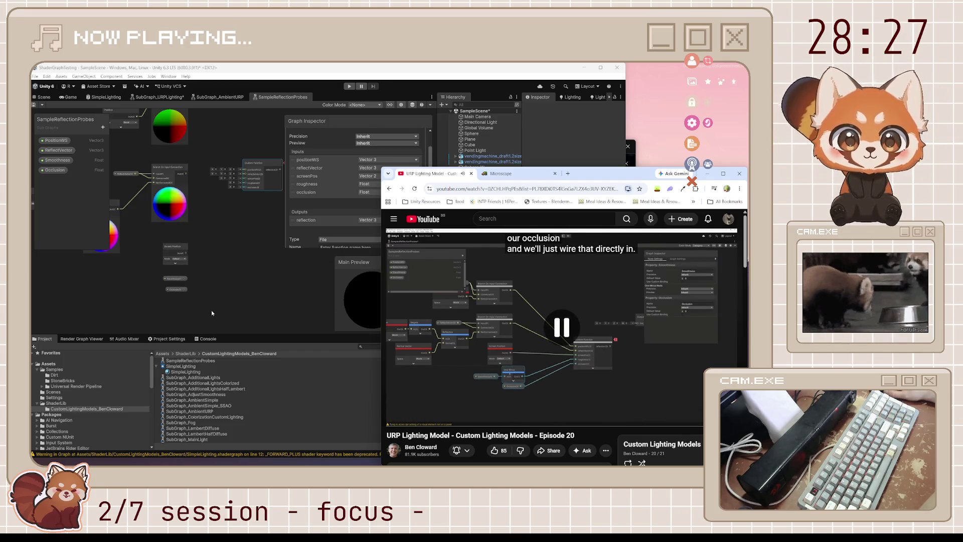
- Add a One Minus node fed by Smoothness and move it up near the other nodes
{"action": "left_click", "coordinate": [200, 258]}
{"action": "key", "text": "space"}
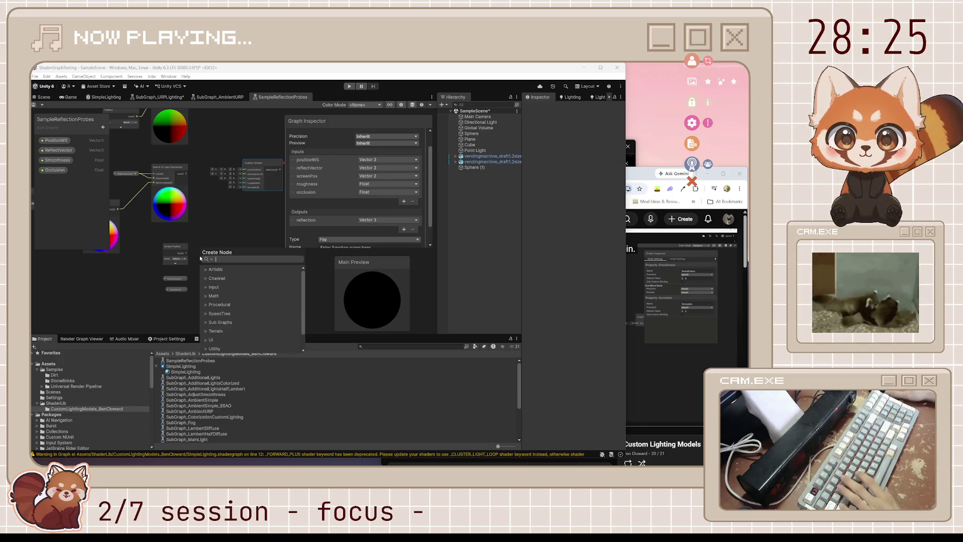
{"action": "left_click", "coordinate": [200, 258]}
{"action": "key", "text": "space"}
{"action": "type", "text": "o"}
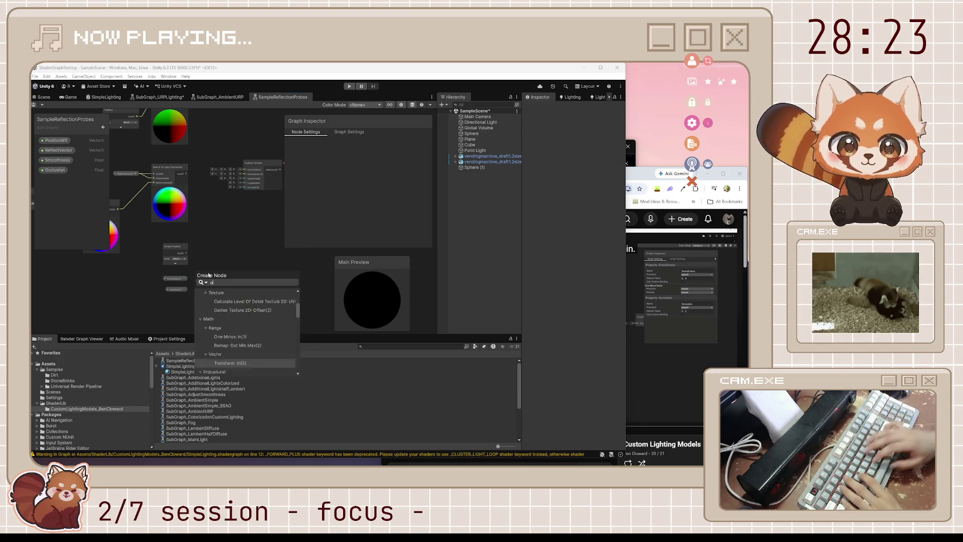
{"action": "type", "text": "ne minus"}
{"action": "key", "text": "Return"}
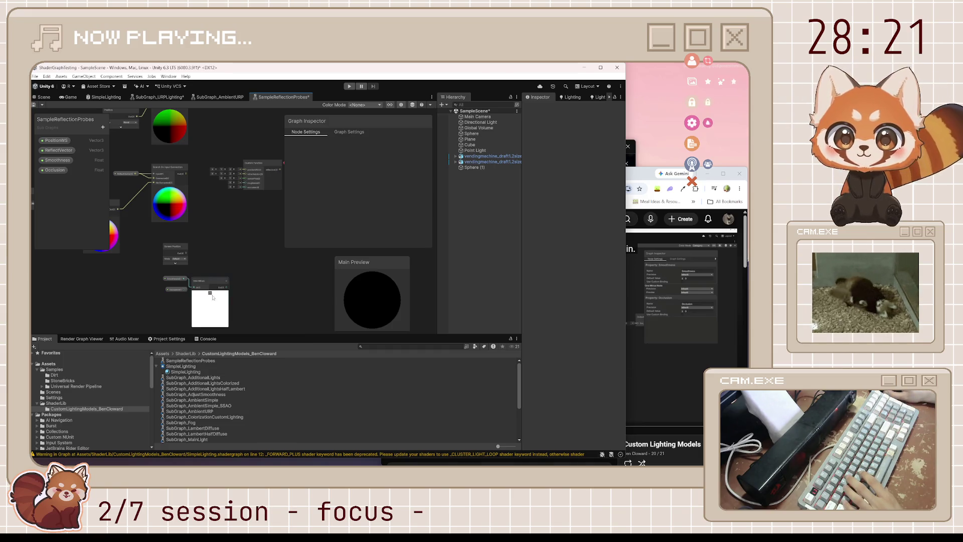
{"action": "left_click", "coordinate": [210, 292]}
{"action": "left_click_drag", "start_coordinate": [203, 281], "coordinate": [205, 273]}
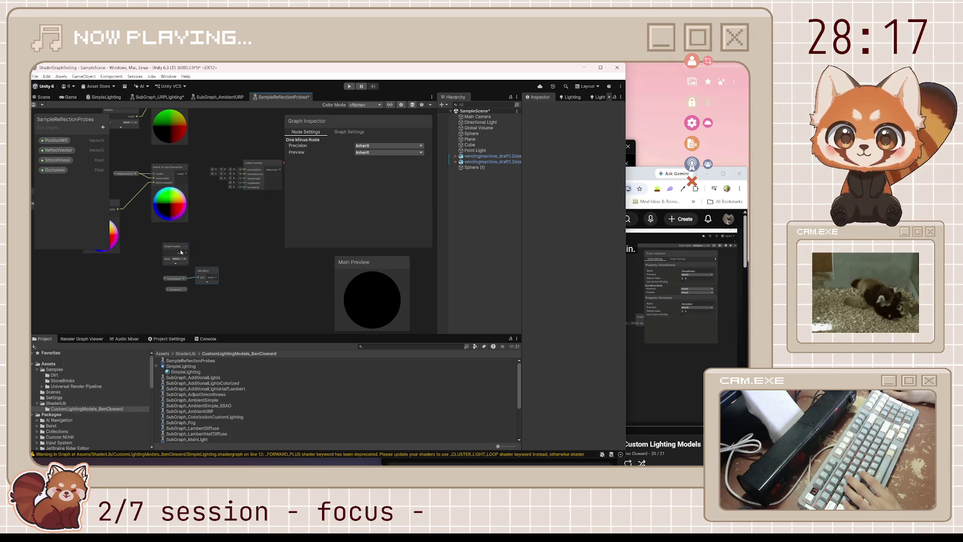
{"action": "key", "text": "a"}
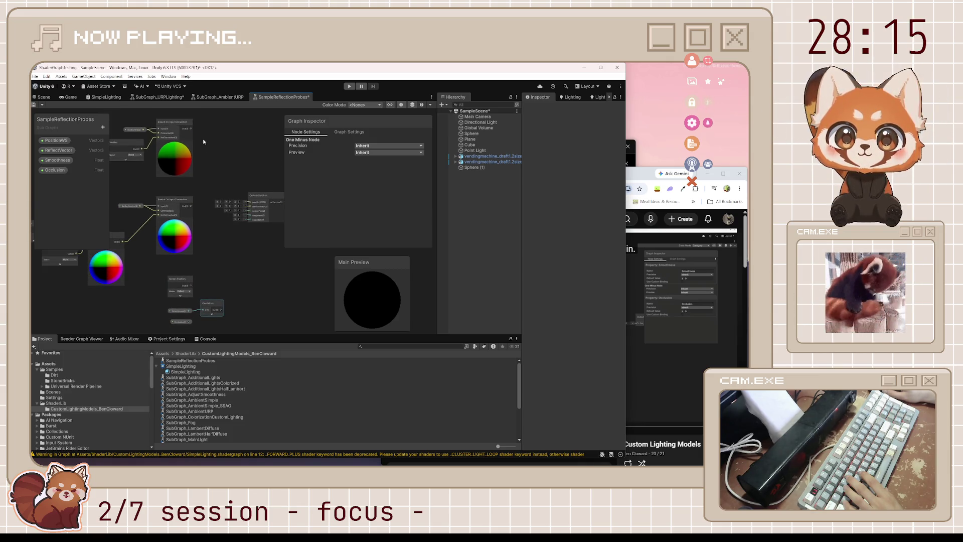
- Wire the Branch, Screen Position, One Minus and Occlusion outputs into the Custom Function inputs
{"action": "mouse_move", "coordinate": [192, 143]}
{"action": "left_mouse_down"}
{"action": "mouse_move", "coordinate": [236, 172]}
{"action": "mouse_move", "coordinate": [249, 216]}
{"action": "left_mouse_up"}
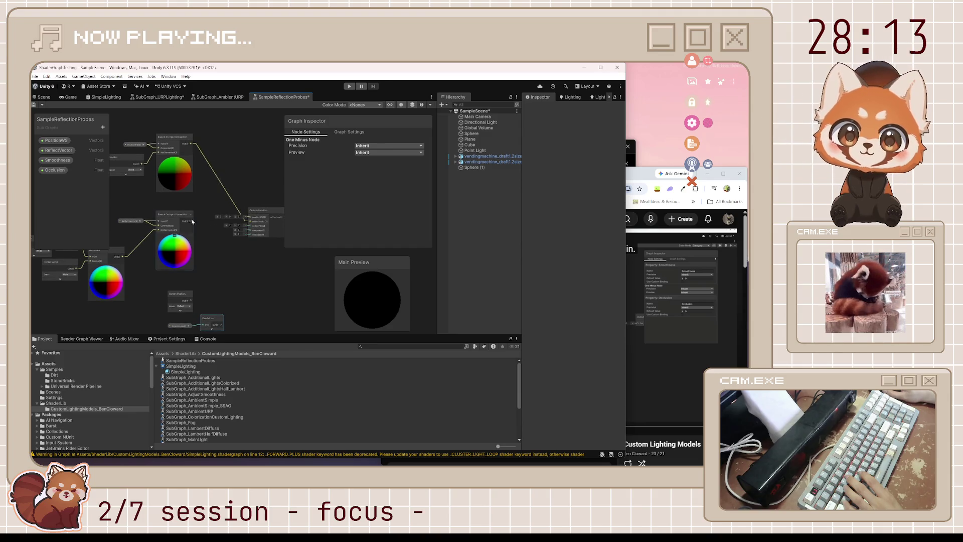
{"action": "right_click", "coordinate": [206, 222]}
{"action": "left_click", "coordinate": [211, 201]}
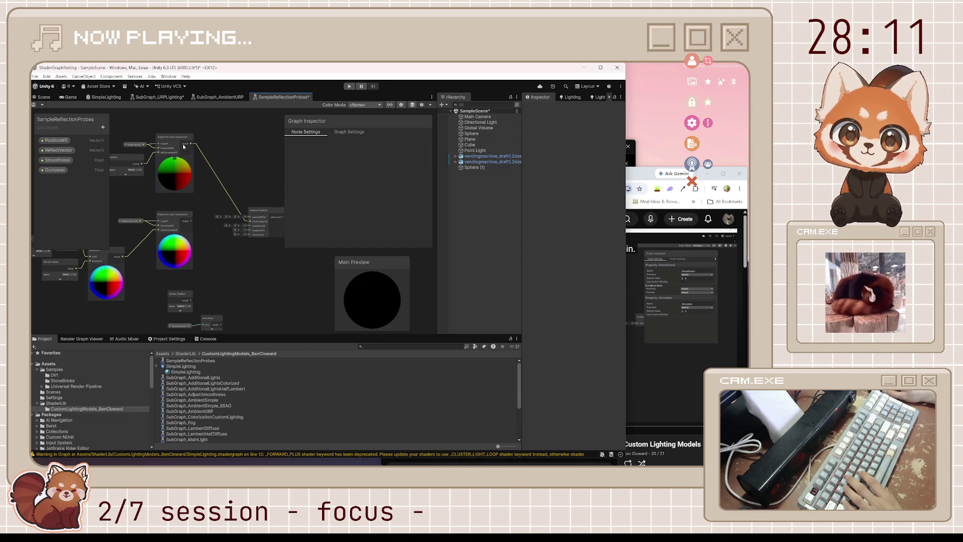
{"action": "left_click_drag", "start_coordinate": [191, 146], "coordinate": [249, 221]}
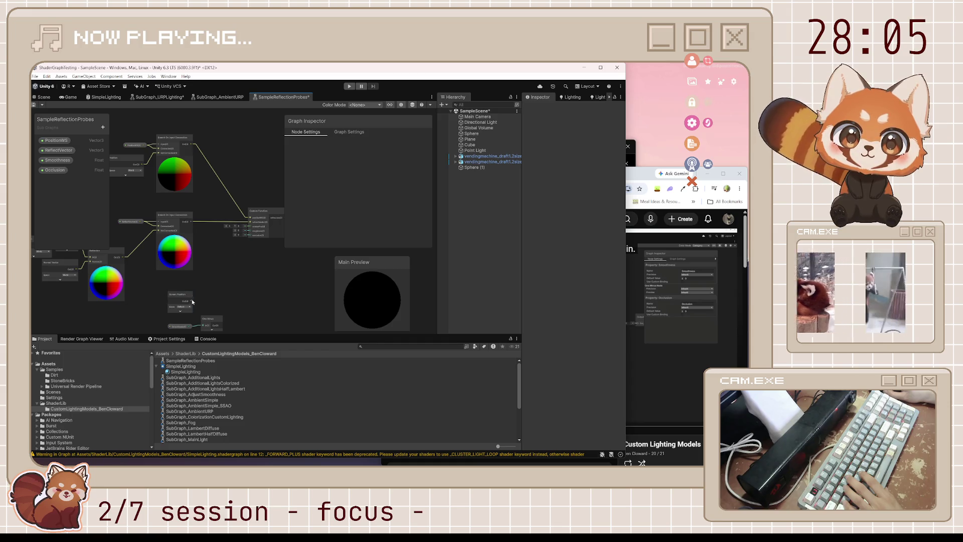
{"action": "left_click_drag", "start_coordinate": [193, 302], "coordinate": [252, 234]}
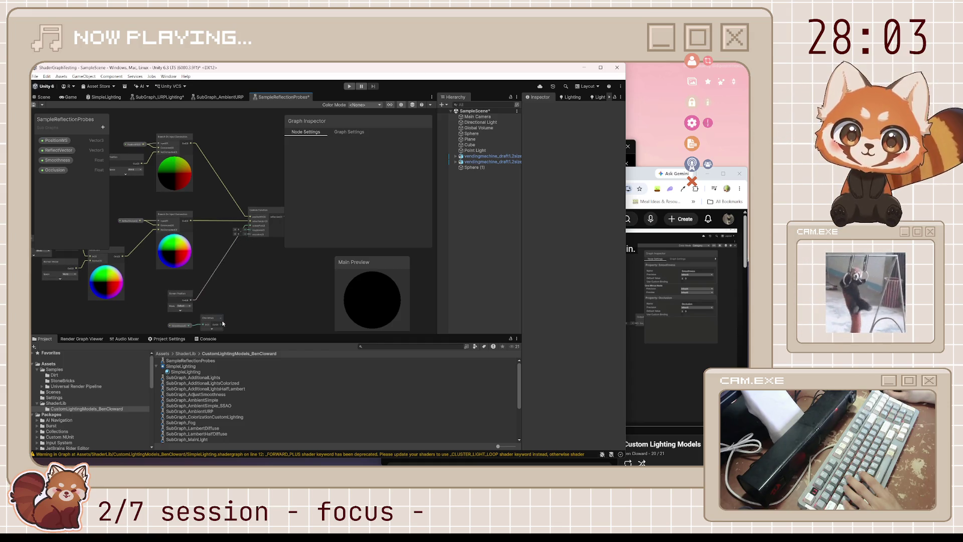
{"action": "left_click_drag", "start_coordinate": [221, 324], "coordinate": [251, 221]}
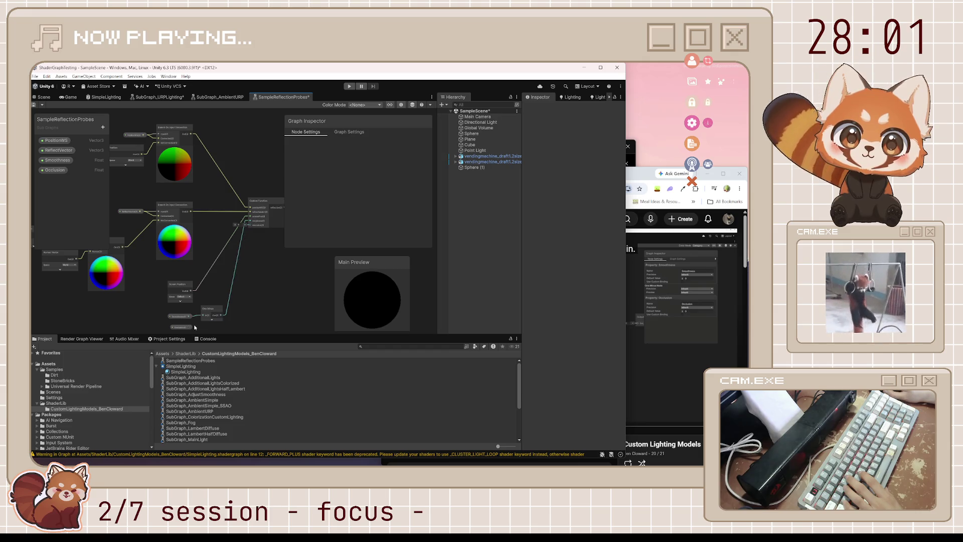
{"action": "left_click_drag", "start_coordinate": [189, 327], "coordinate": [249, 218]}
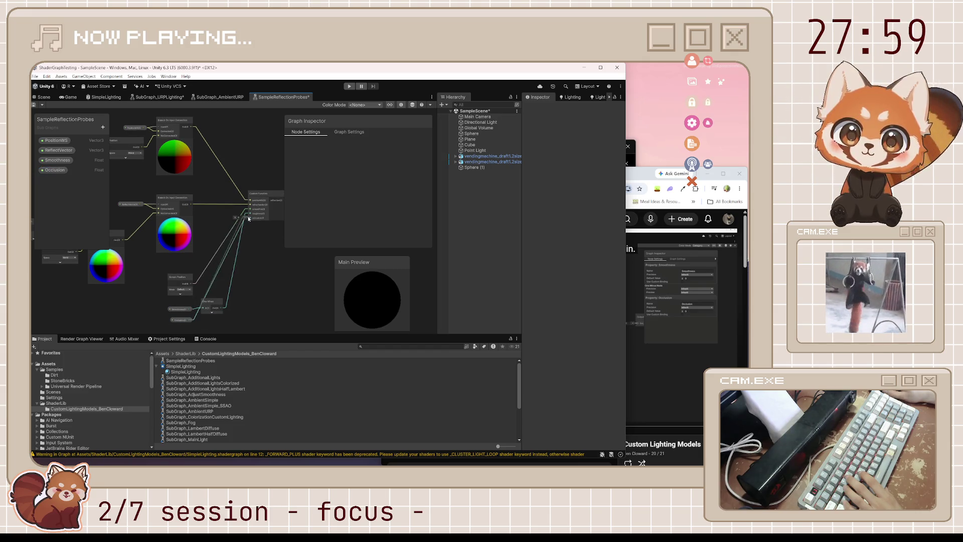
- Move the One Minus and Occlusion nodes down-left to tidy the graph
{"action": "left_click", "coordinate": [212, 303]}
{"action": "mouse_move", "coordinate": [212, 303]}
{"action": "left_mouse_down"}
{"action": "mouse_move", "coordinate": [211, 284]}
{"action": "mouse_move", "coordinate": [178, 315]}
{"action": "mouse_move", "coordinate": [176, 286]}
{"action": "left_mouse_up"}
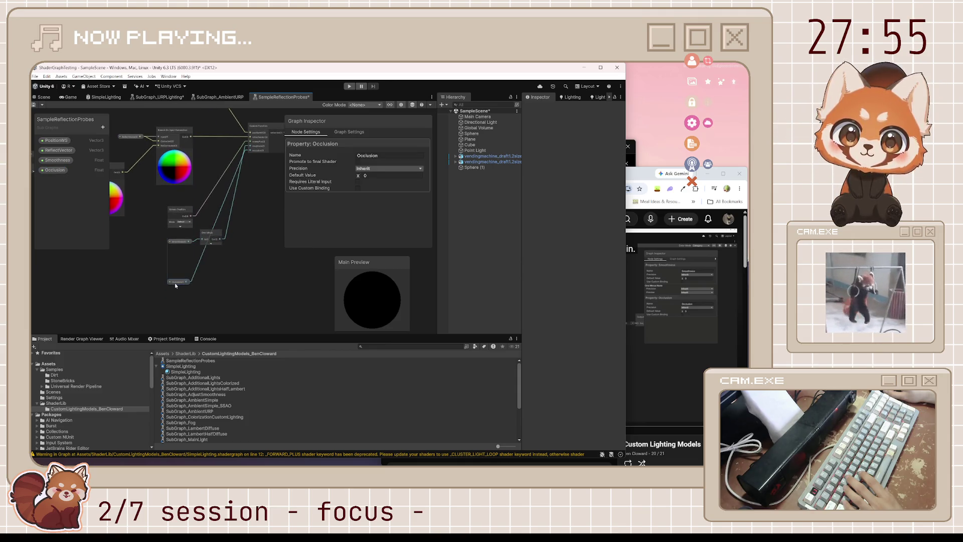
{"action": "mouse_move", "coordinate": [180, 232]}
{"action": "left_mouse_down"}
{"action": "mouse_move", "coordinate": [226, 248]}
{"action": "mouse_move", "coordinate": [181, 246]}
{"action": "left_mouse_up"}
{"action": "left_click", "coordinate": [243, 243]}
{"action": "scroll", "coordinate": [243, 243], "scroll_direction": "up", "scroll_amount": 2}
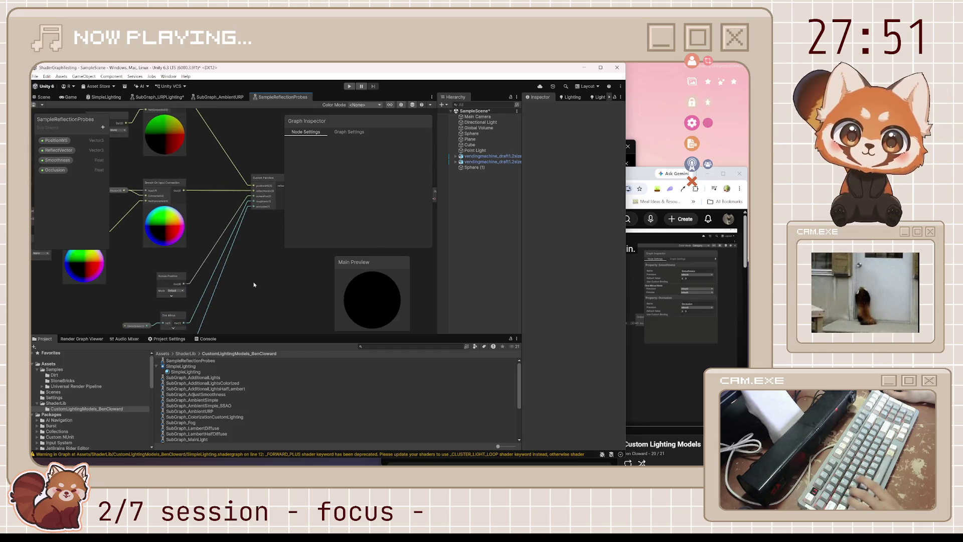
- Check the tutorial, then select the Custom Function node to edit its source type
{"action": "left_click", "coordinate": [630, 316]}
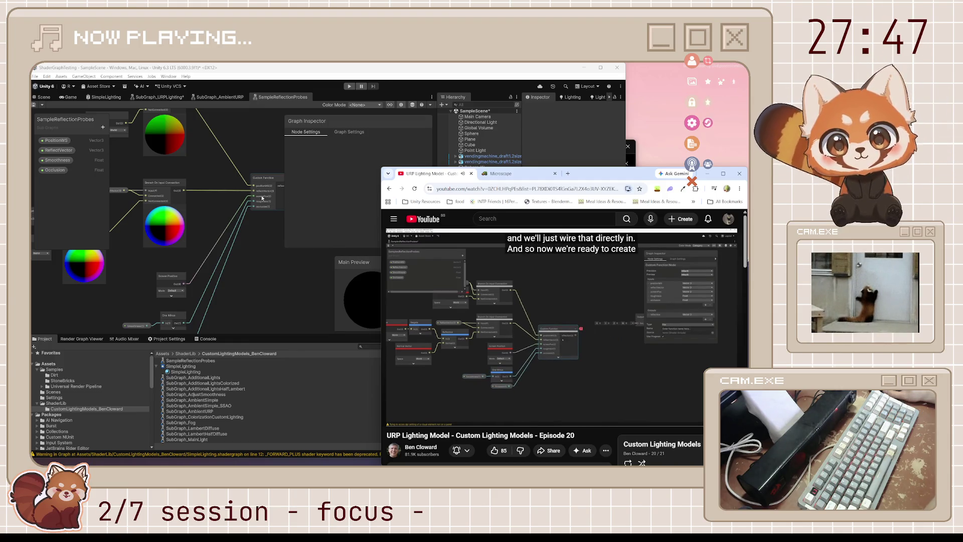
{"action": "left_click", "coordinate": [230, 249]}
{"action": "left_click", "coordinate": [233, 210]}
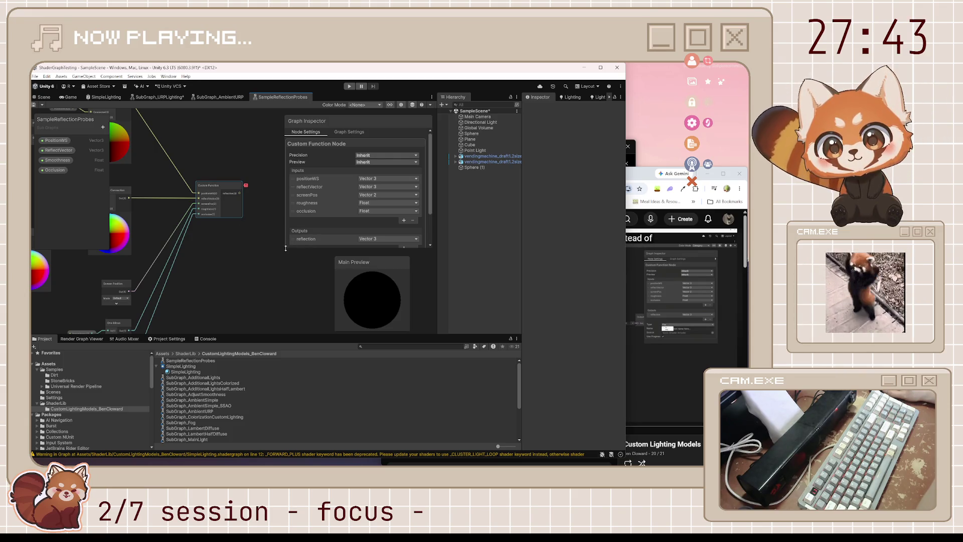
{"action": "scroll", "coordinate": [369, 227], "scroll_direction": "down", "scroll_amount": 2}
{"action": "left_click", "coordinate": [351, 216]}
{"action": "left_click", "coordinate": [341, 224]}
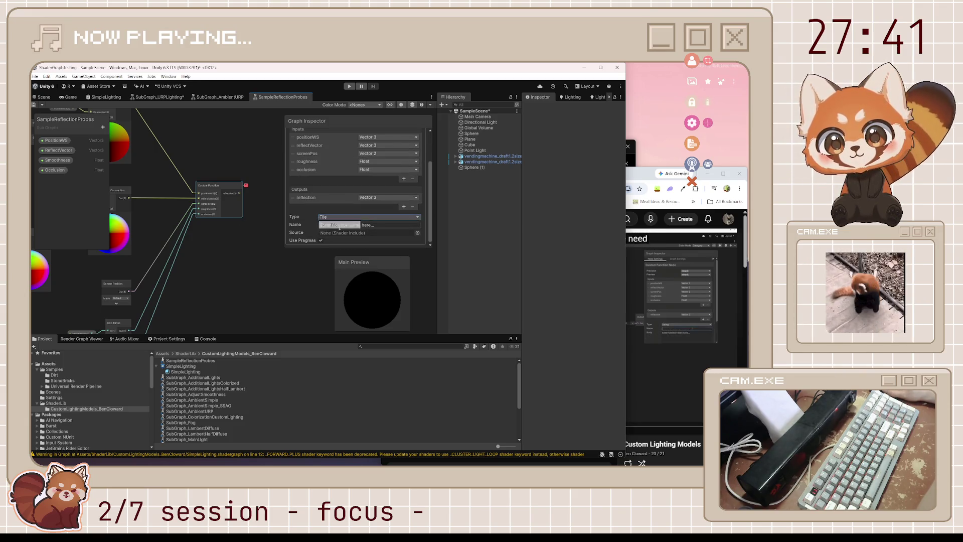
- Set the Custom Function type to String, name it SampleReflectionProbes, and enlarge the settings panel
{"action": "left_click", "coordinate": [351, 217]}
{"action": "left_click", "coordinate": [340, 231]}
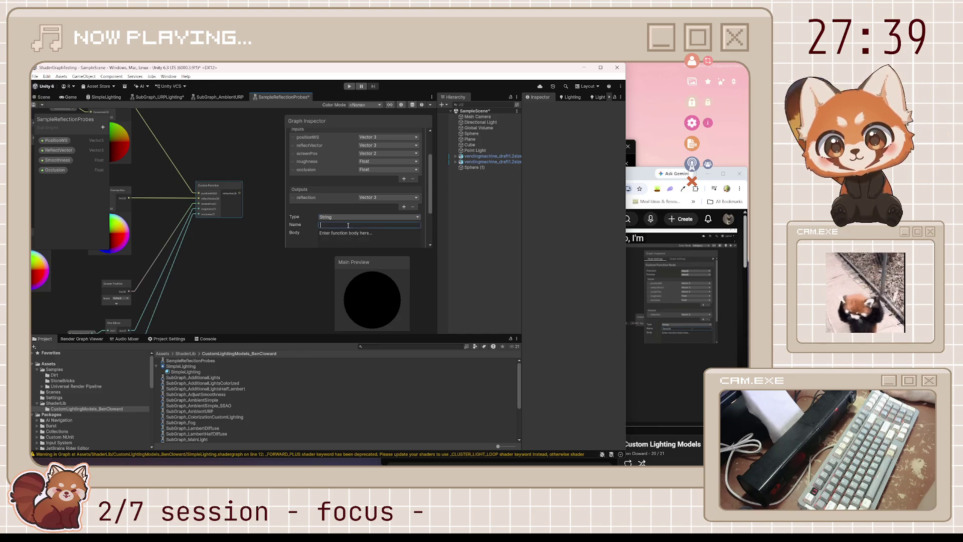
{"action": "type", "text": "S"}
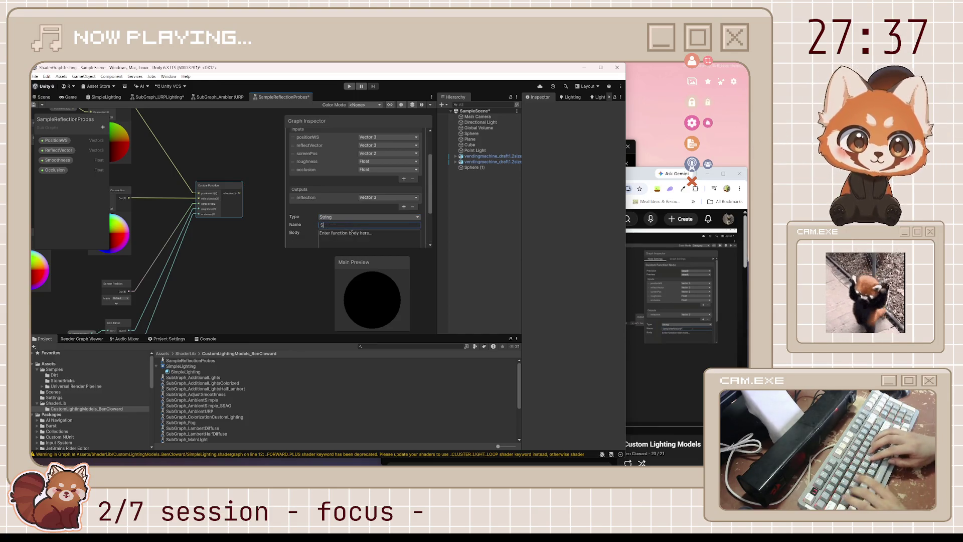
{"action": "type", "text": "ampl"}
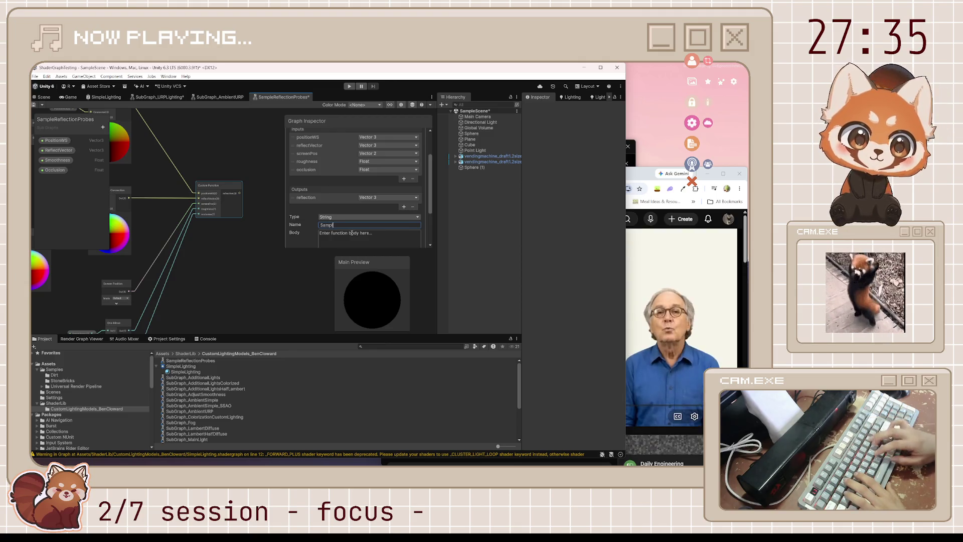
{"action": "type", "text": "eReflectionProbes"}
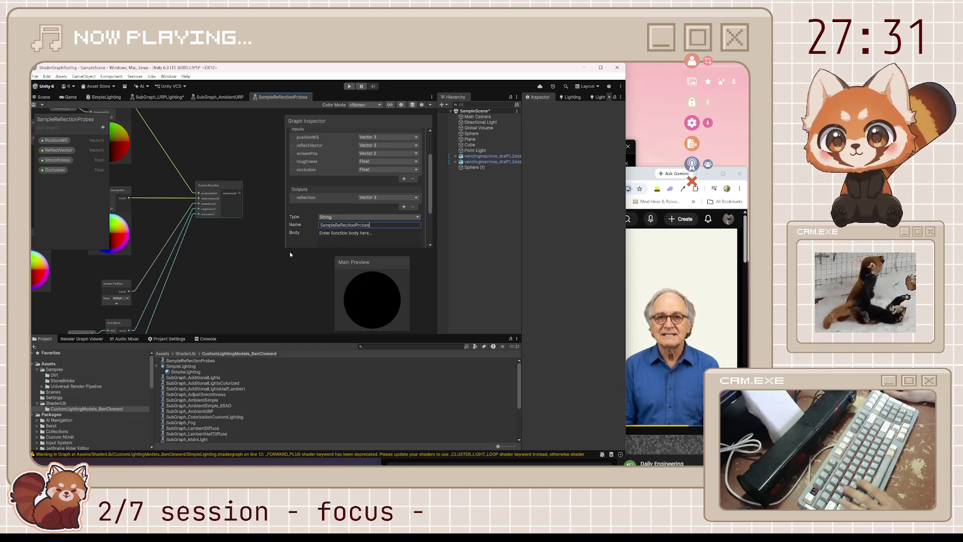
{"action": "mouse_move", "coordinate": [282, 253]}
{"action": "left_mouse_down"}
{"action": "mouse_move", "coordinate": [232, 310]}
{"action": "mouse_move", "coordinate": [188, 330]}
{"action": "left_mouse_up"}
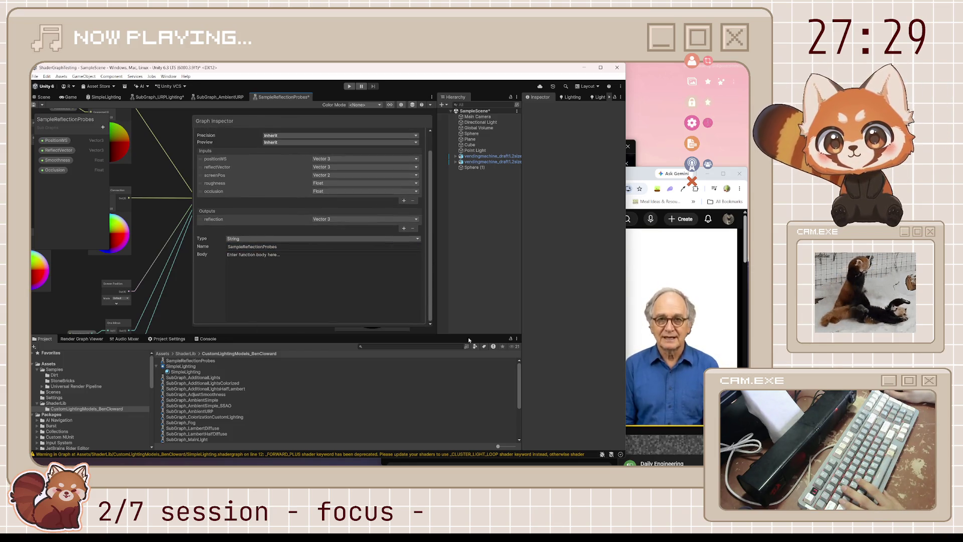
{"action": "left_click", "coordinate": [679, 399]}
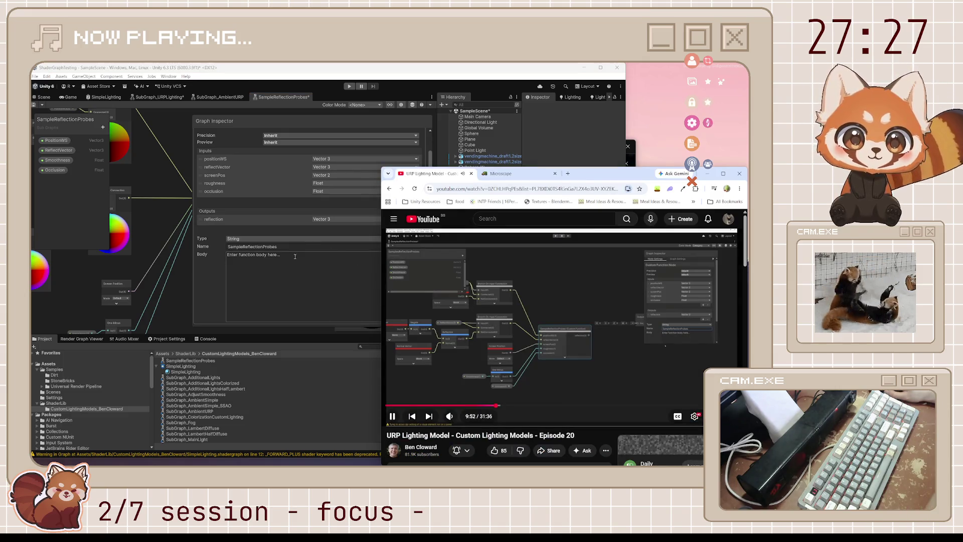
- Place the caret in the Body field, pause the tutorial at the function code, and narrow the Unity window
{"action": "left_click", "coordinate": [289, 276]}
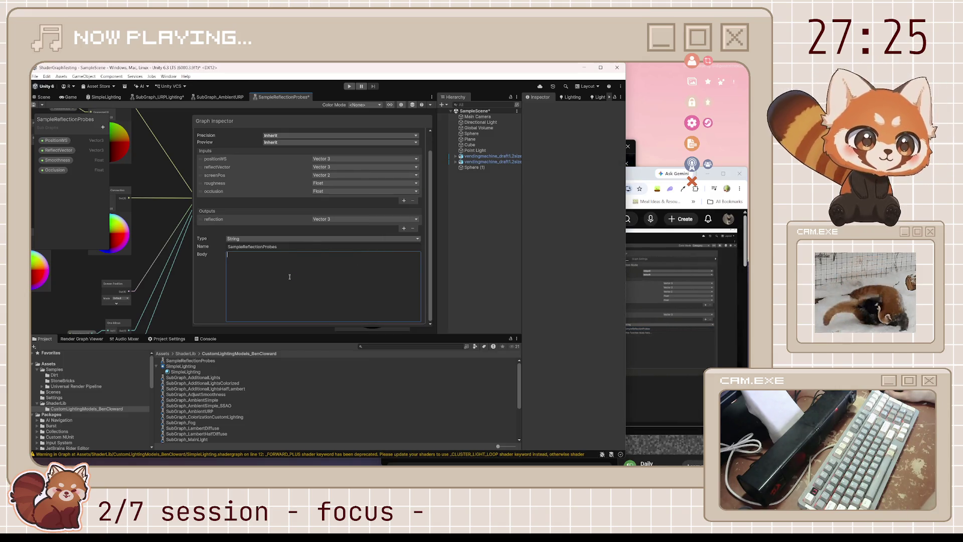
{"action": "left_click", "coordinate": [642, 174]}
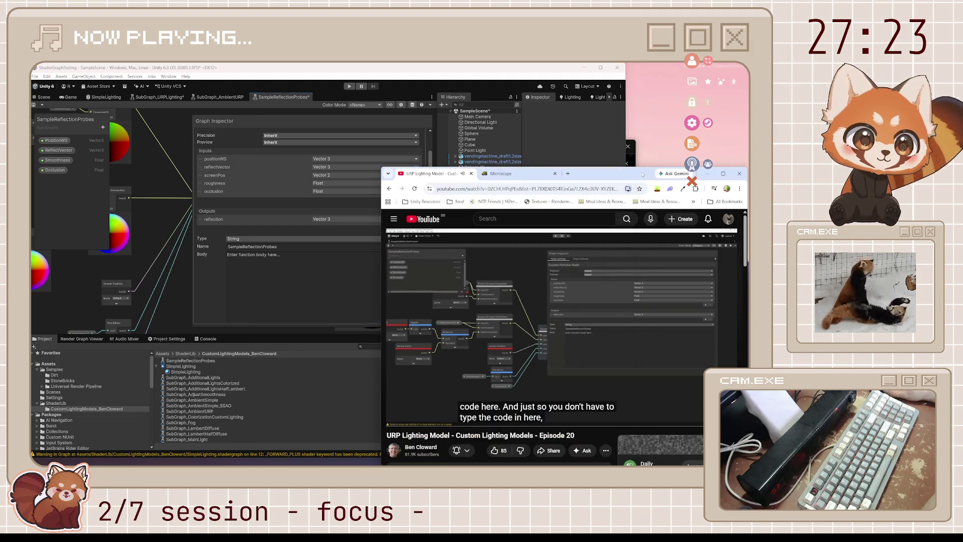
{"action": "left_click", "coordinate": [332, 274]}
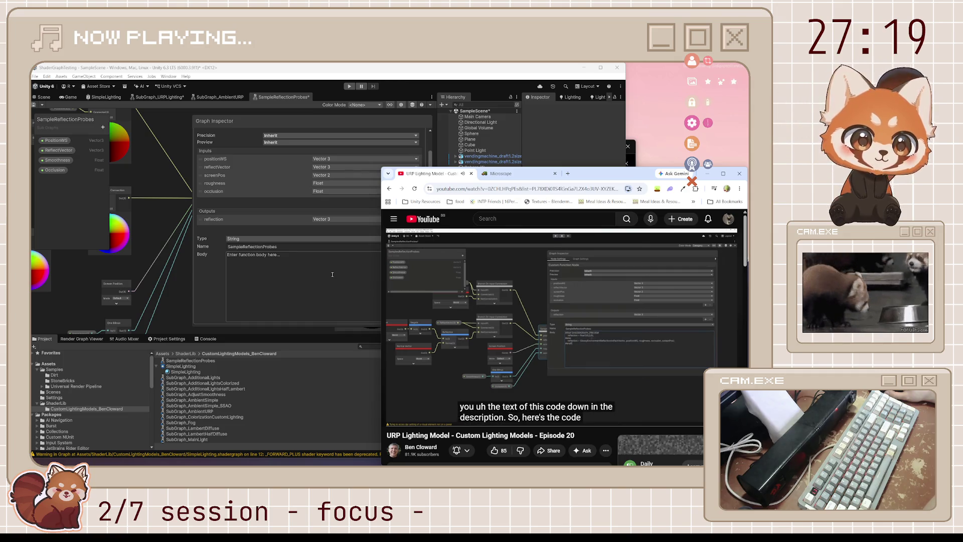
{"action": "mouse_move", "coordinate": [487, 289]}
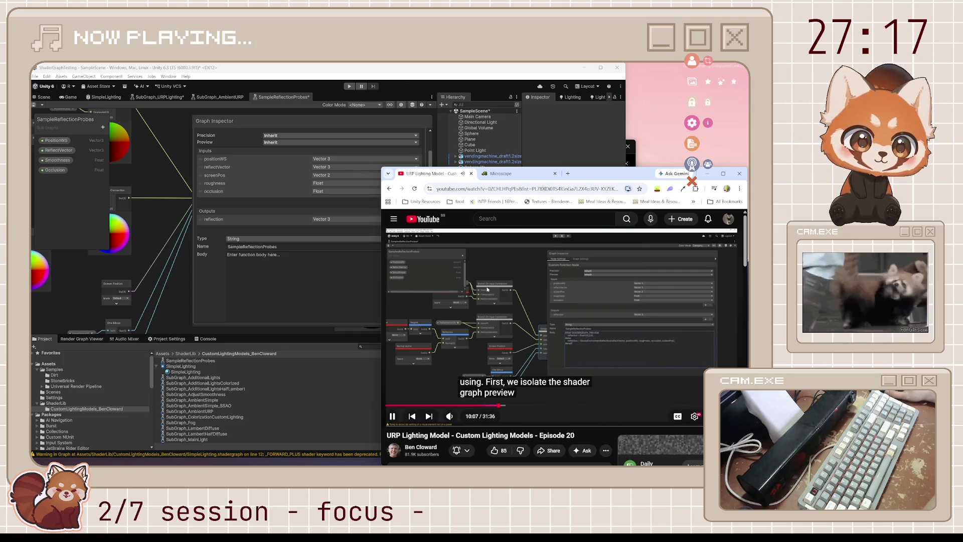
{"action": "left_click", "coordinate": [487, 289]}
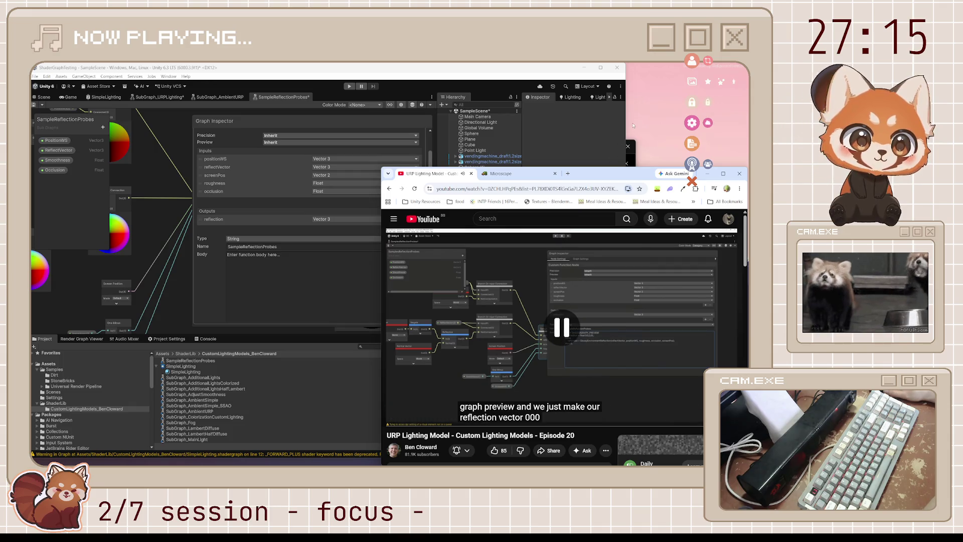
{"action": "mouse_move", "coordinate": [626, 126]}
{"action": "left_mouse_down"}
{"action": "mouse_move", "coordinate": [517, 126]}
{"action": "mouse_move", "coordinate": [550, 125]}
{"action": "left_mouse_up"}
{"action": "type", "text": "#ifdef SHADER"}
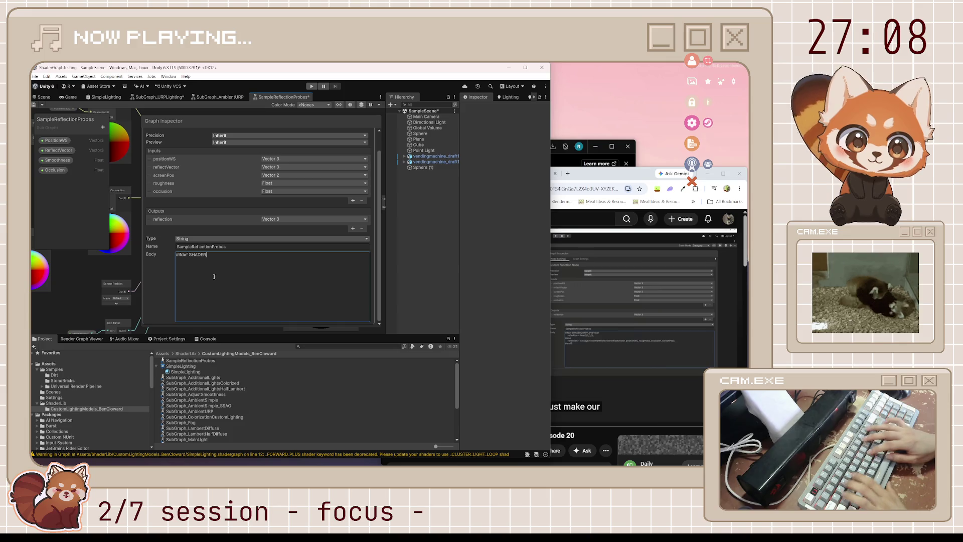
- Write the SHADERGRAPH_PREVIEW zero return and #else GlossyEnvironmentReflection(reflectVector, positionWS, roughness, occlusion, screenPos) call
{"action": "type", "text": "GRAPH_PREVIEW"}
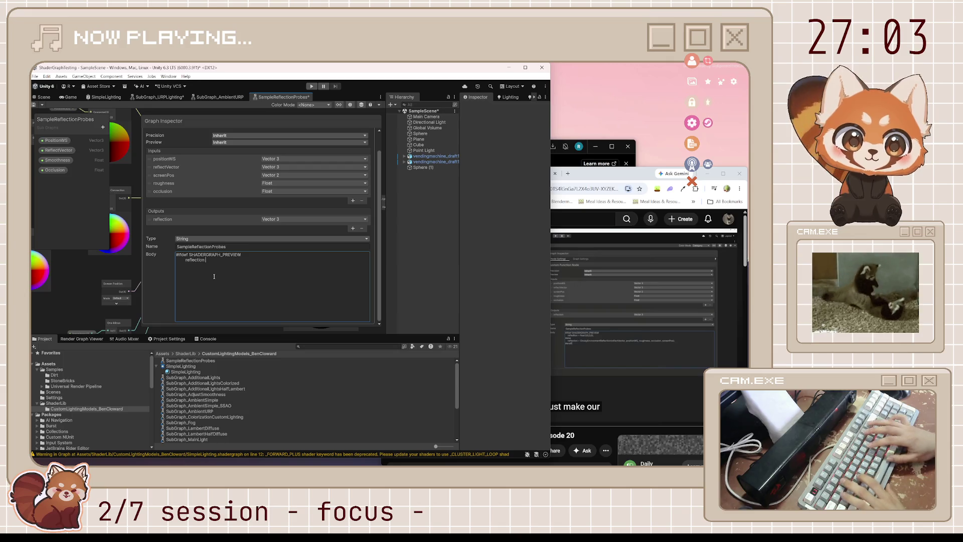
{"action": "type", "text": "float3(0,0,0);"}
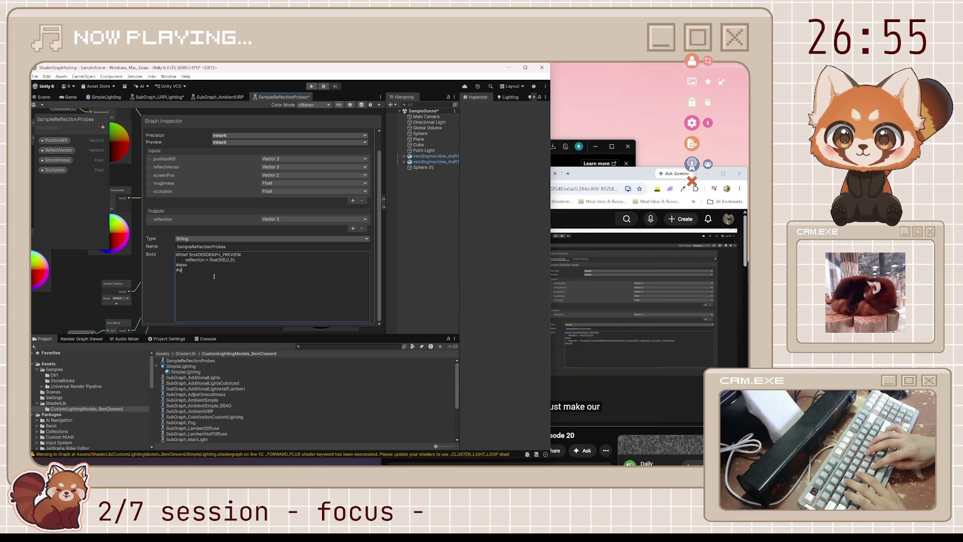
{"action": "key", "text": "Home"}
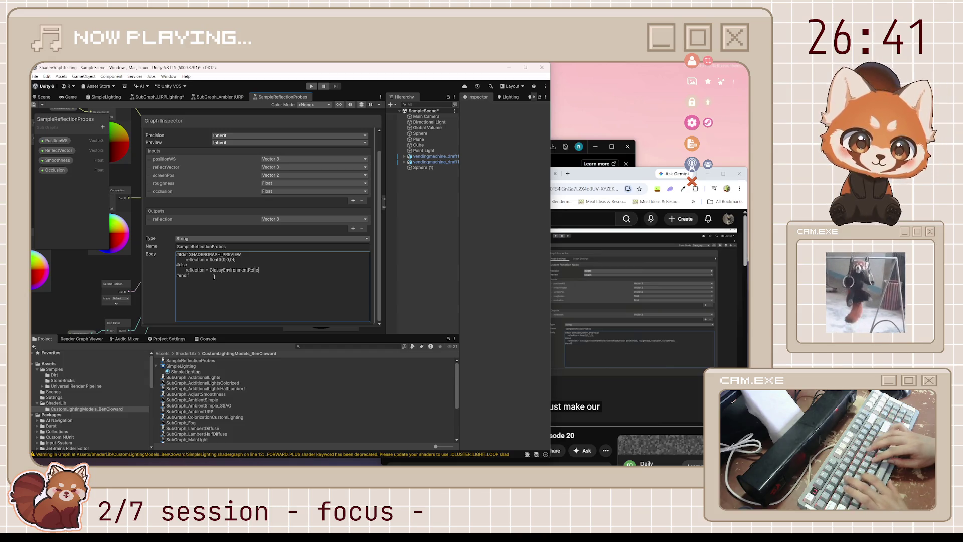
{"action": "type", "text": "ction(rreflect"}
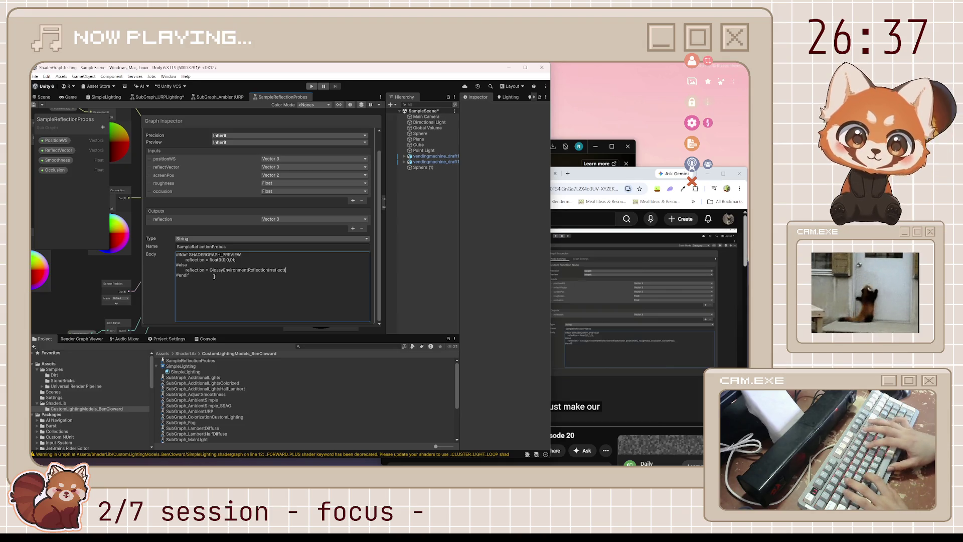
{"action": "key", "text": "BackSpace"}
{"action": "key", "text": "BackSpace"}
{"action": "key", "text": "BackSpace"}
{"action": "type", "text": "f"}
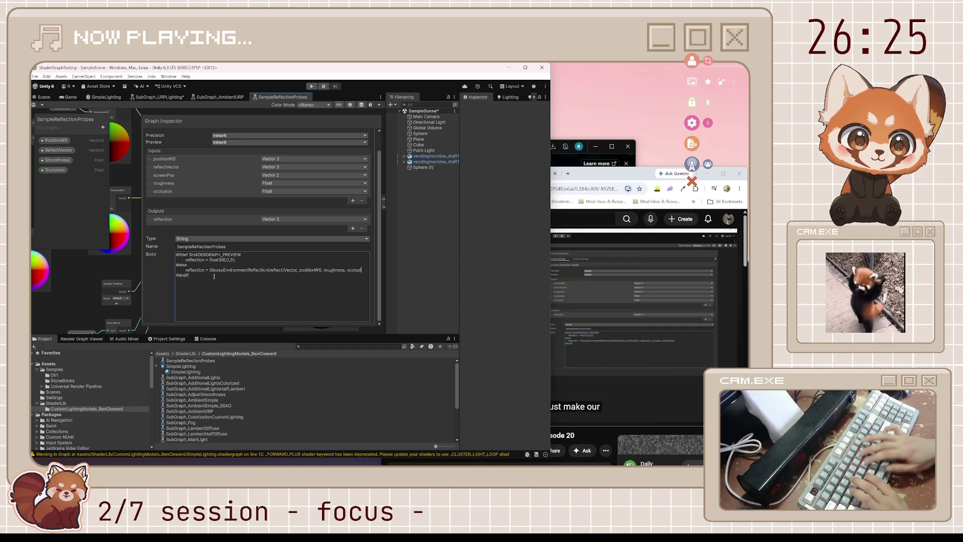
{"action": "type", "text": "on, screenP"}
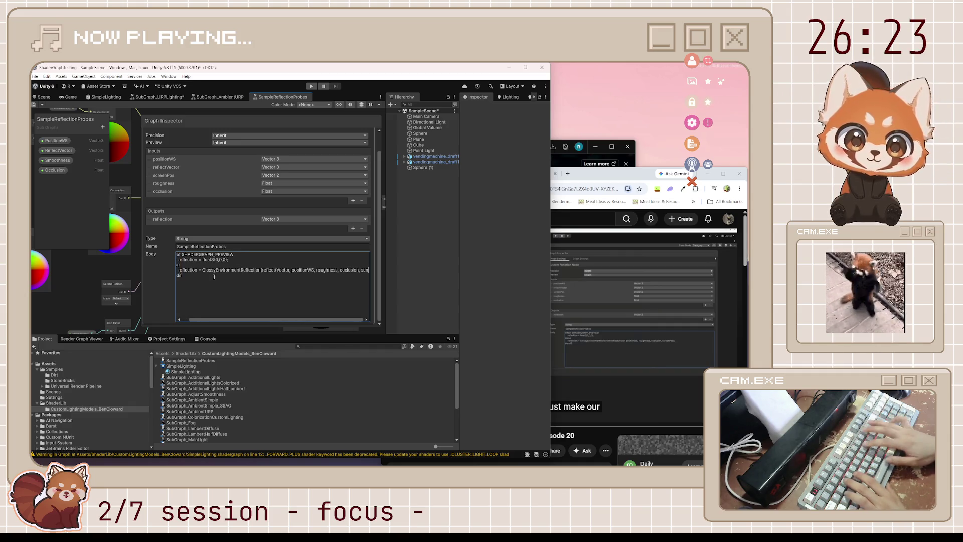
{"action": "type", "text": "os);"}
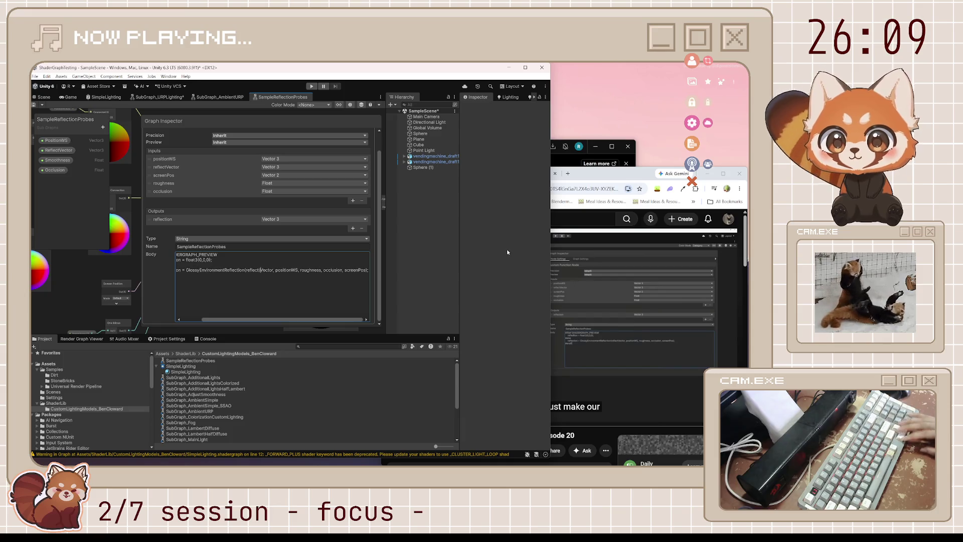
- Resume the tutorial video and review the end of the function body text
{"action": "left_click", "coordinate": [633, 316]}
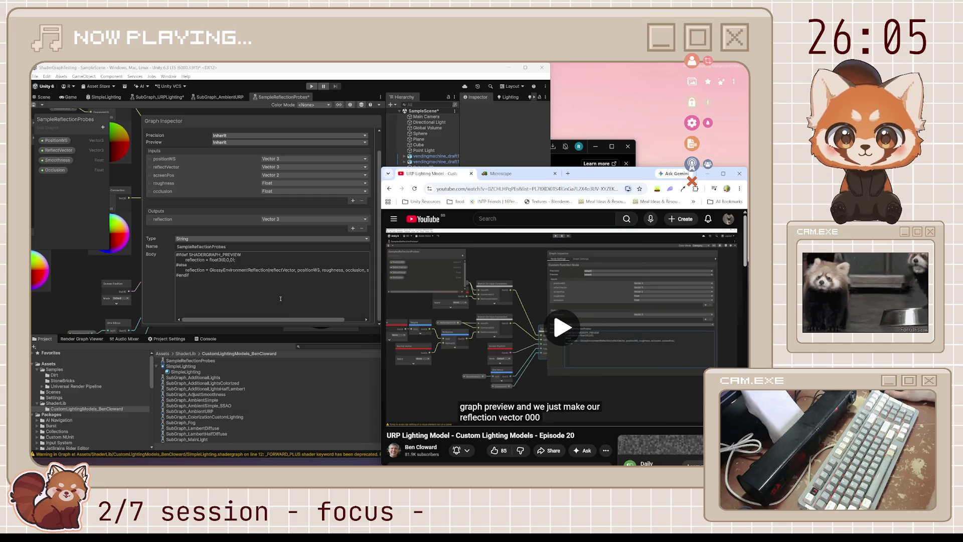
{"action": "left_click", "coordinate": [283, 268]}
{"action": "left_click", "coordinate": [283, 267]}
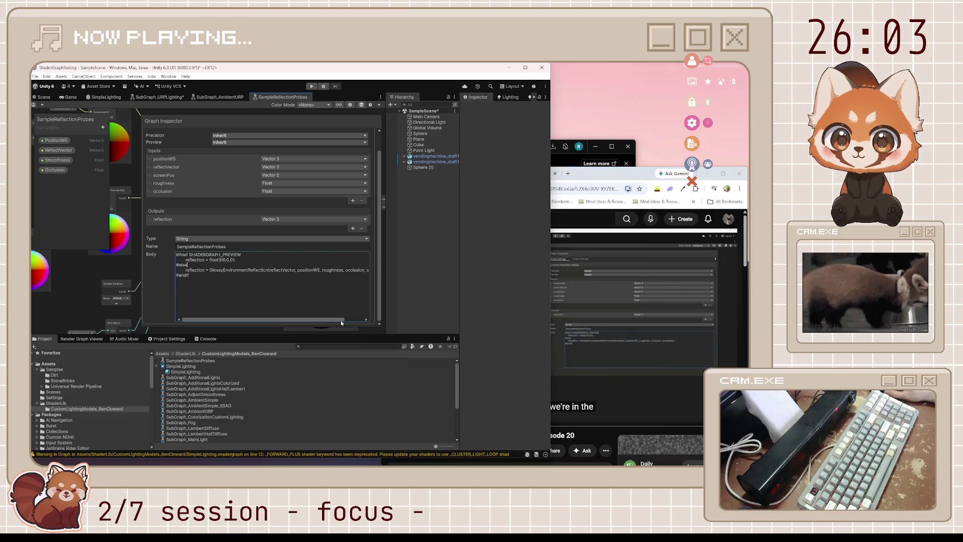
{"action": "left_click", "coordinate": [364, 321]}
{"action": "mouse_move", "coordinate": [357, 322]}
{"action": "left_mouse_down"}
{"action": "mouse_move", "coordinate": [279, 319]}
{"action": "mouse_move", "coordinate": [399, 320]}
{"action": "left_mouse_up"}
- Verify GlossyEnvironmentReflection, reflectVector and positionWS in the body against the tutorial
{"action": "double_click", "coordinate": [216, 270]}
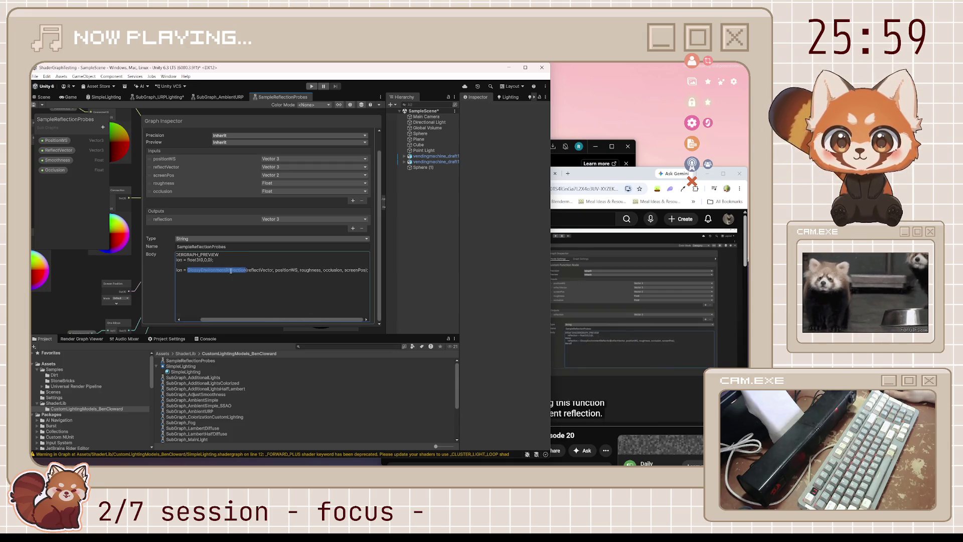
{"action": "double_click", "coordinate": [269, 270]}
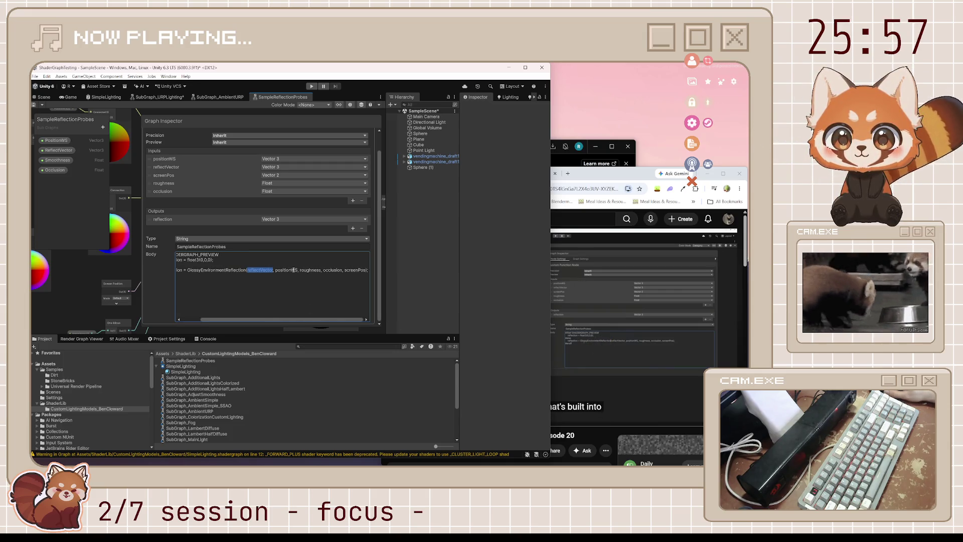
{"action": "double_click", "coordinate": [289, 271]}
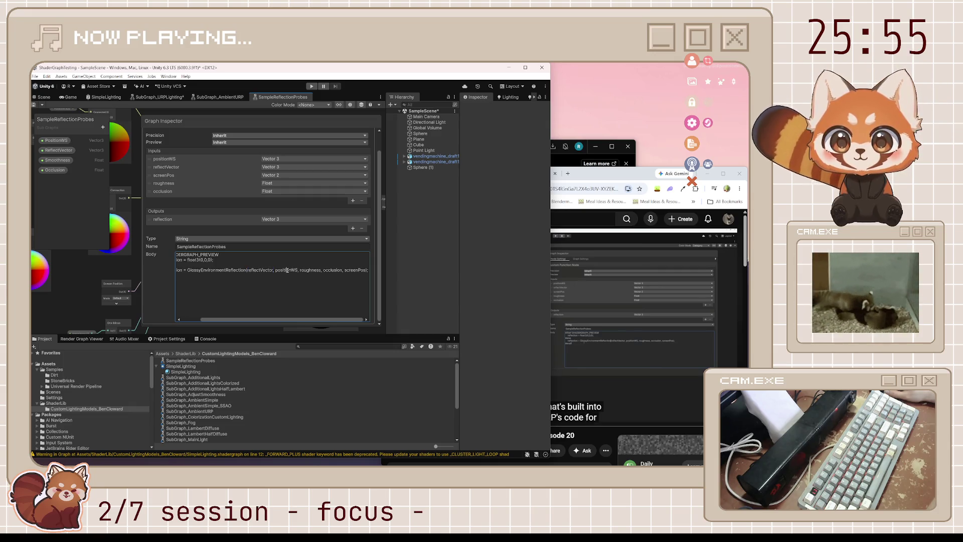
{"action": "left_click", "coordinate": [321, 273]}
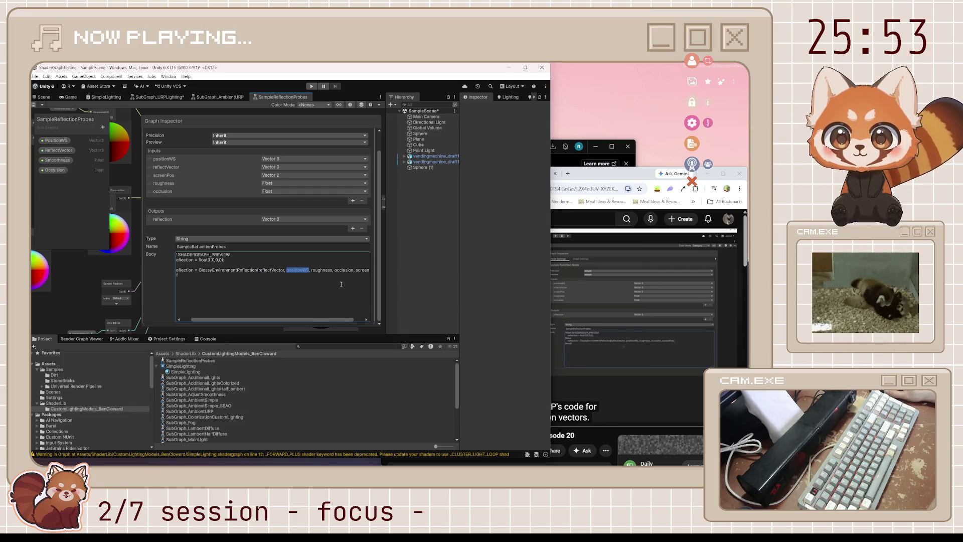
{"action": "left_click_drag", "start_coordinate": [348, 320], "coordinate": [357, 320]}
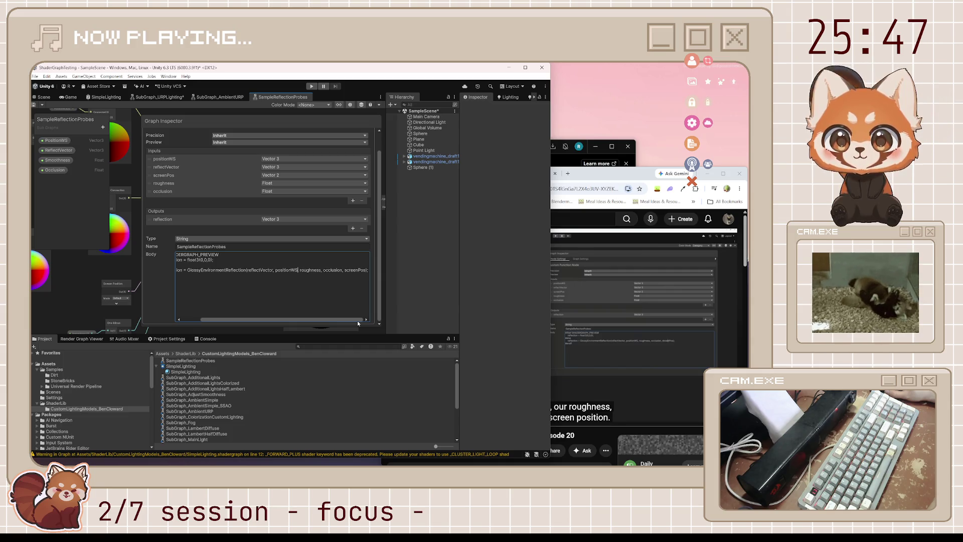
{"action": "left_click_drag", "start_coordinate": [357, 321], "coordinate": [339, 321]}
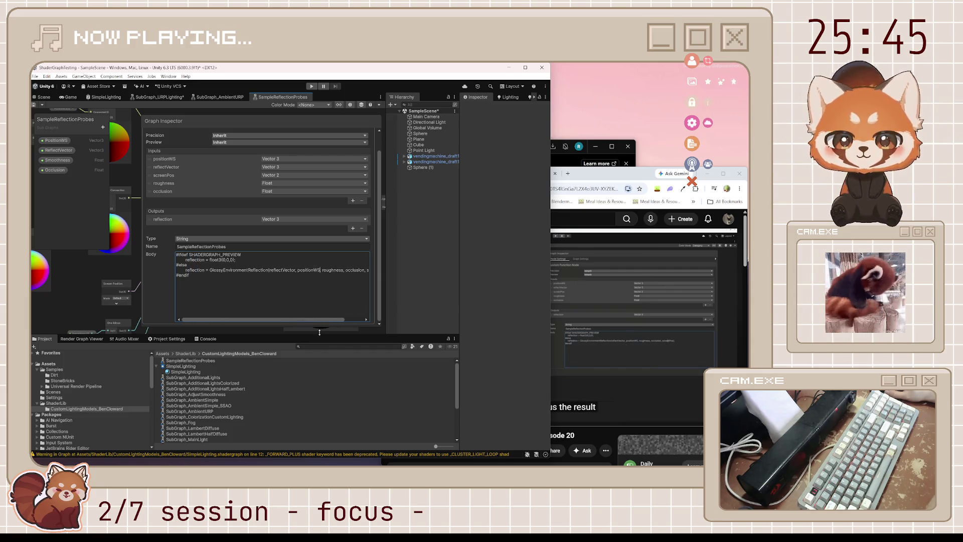
{"action": "left_click", "coordinate": [610, 179]}
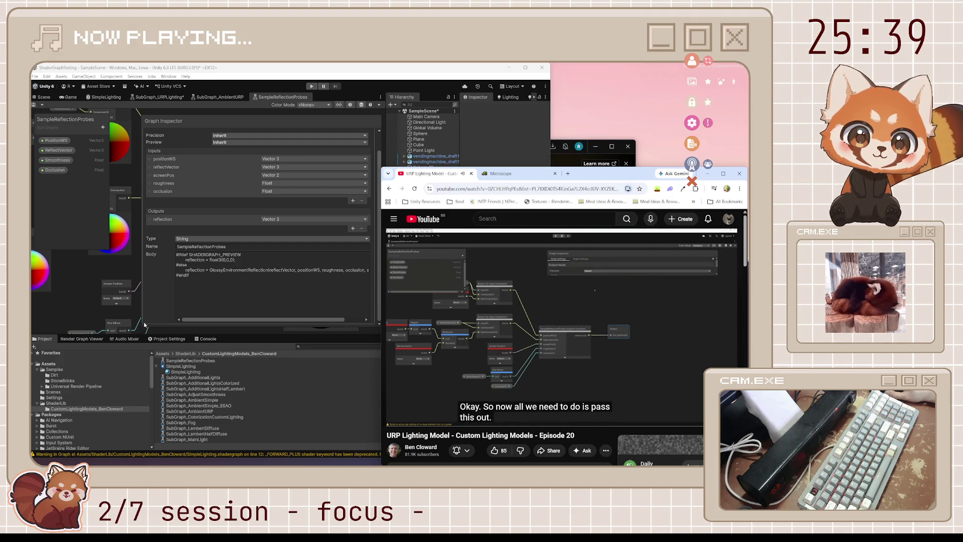
{"action": "left_click", "coordinate": [267, 151]}
- Connect the Custom Function's reflection result to the Output node and move it closer
{"action": "left_click", "coordinate": [361, 109]}
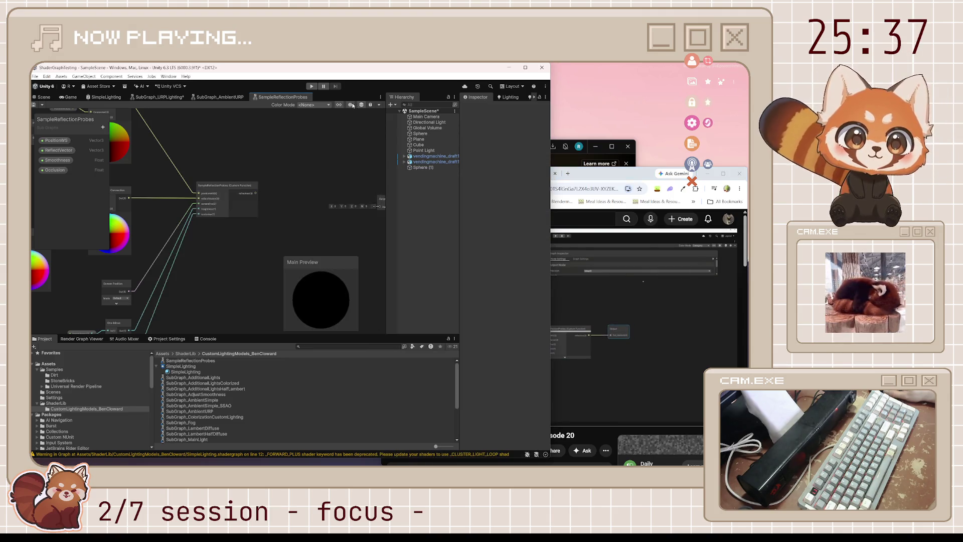
{"action": "left_click_drag", "start_coordinate": [360, 207], "coordinate": [335, 207]}
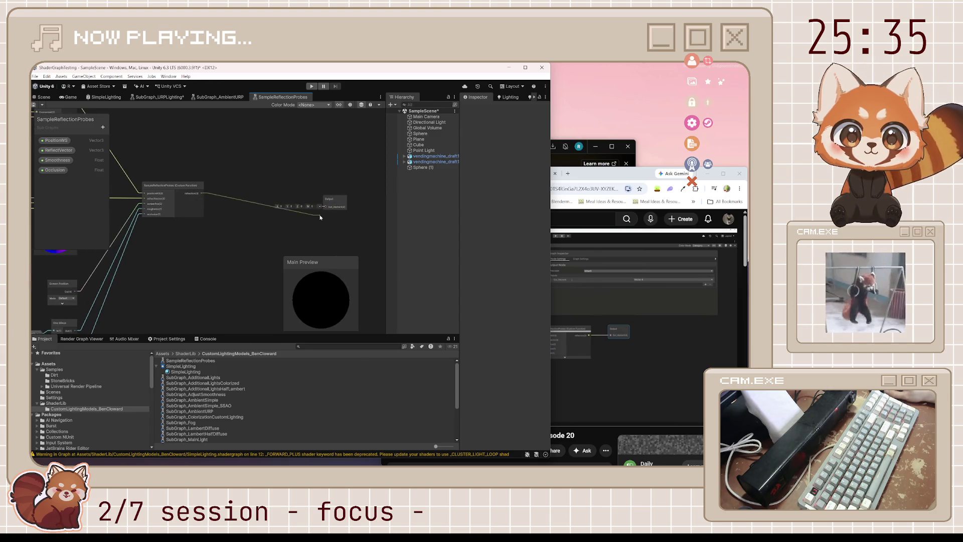
{"action": "left_click", "coordinate": [585, 277]}
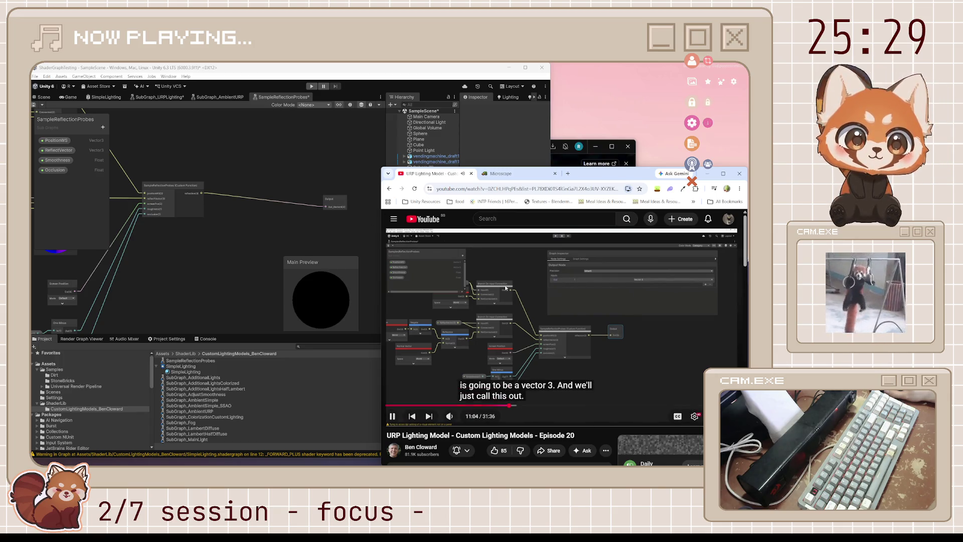
{"action": "key", "text": "space"}
{"action": "left_click_drag", "start_coordinate": [336, 203], "coordinate": [242, 189]}
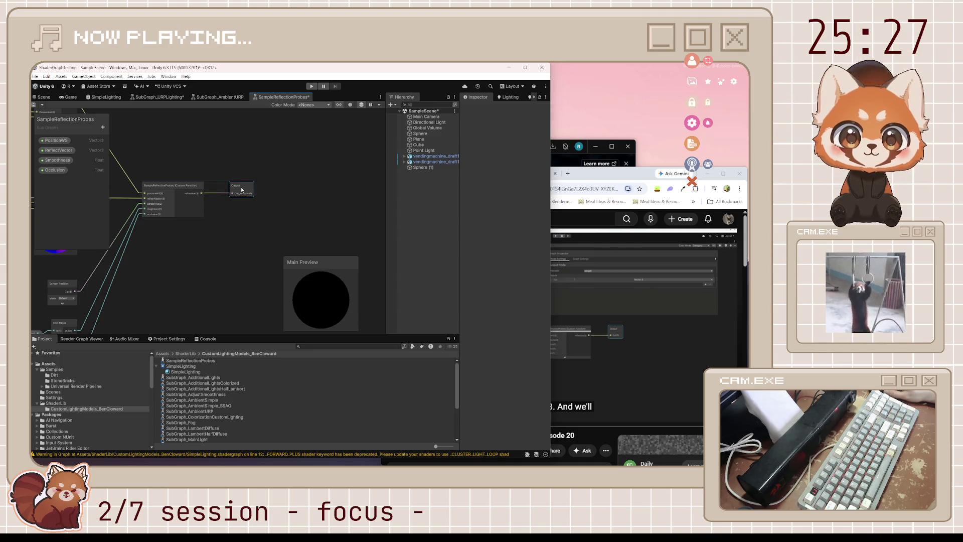
- Change the Output node's input to a Vector 3 named Out
{"action": "left_click", "coordinate": [341, 104]}
{"action": "left_click", "coordinate": [301, 172]}
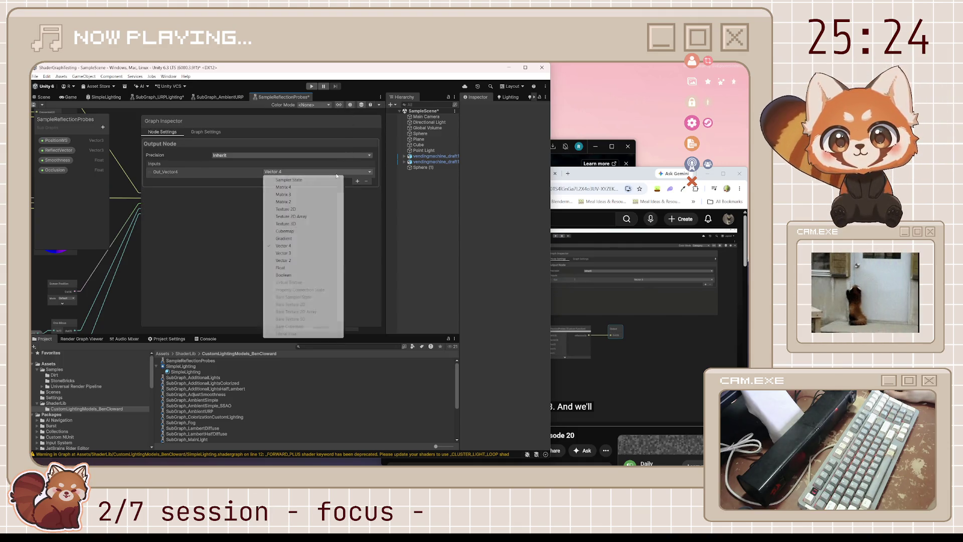
{"action": "left_click", "coordinate": [283, 252]}
{"action": "type", "text": "Out"}
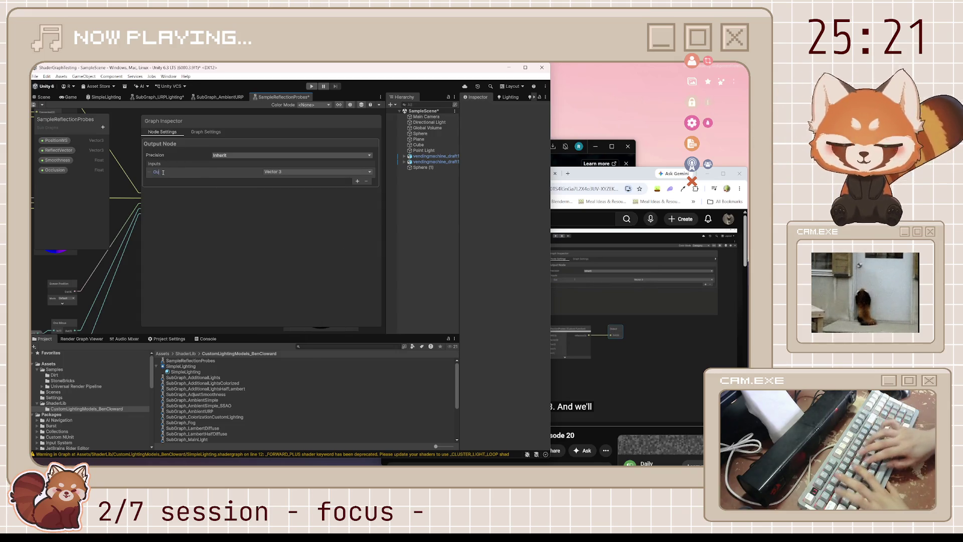
{"action": "left_click", "coordinate": [341, 104]}
{"action": "left_click", "coordinate": [639, 350]}
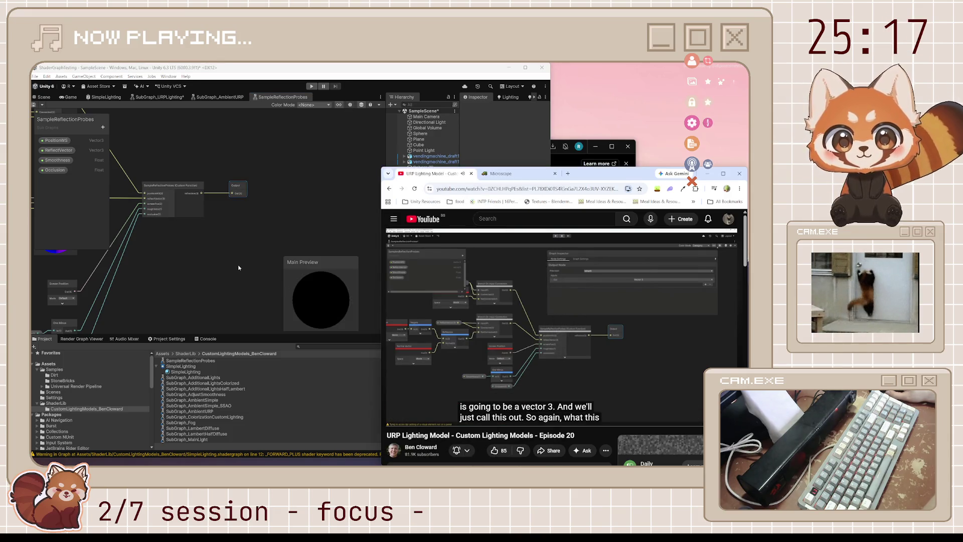
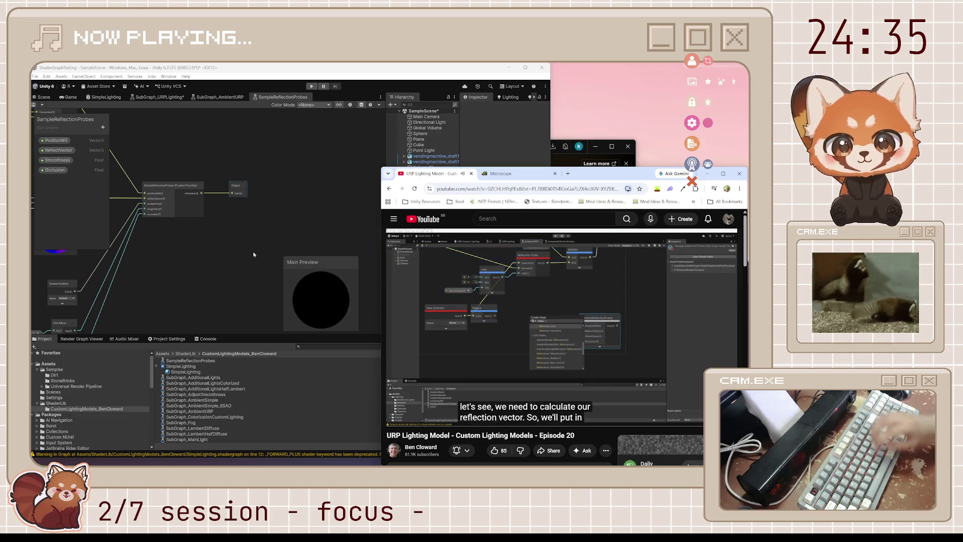
- Replay the tutorial's reflection-vector explanation, pause it at 12:15, and pan Unity's graph to the Reflection nodes
{"action": "left_click", "coordinate": [538, 306]}
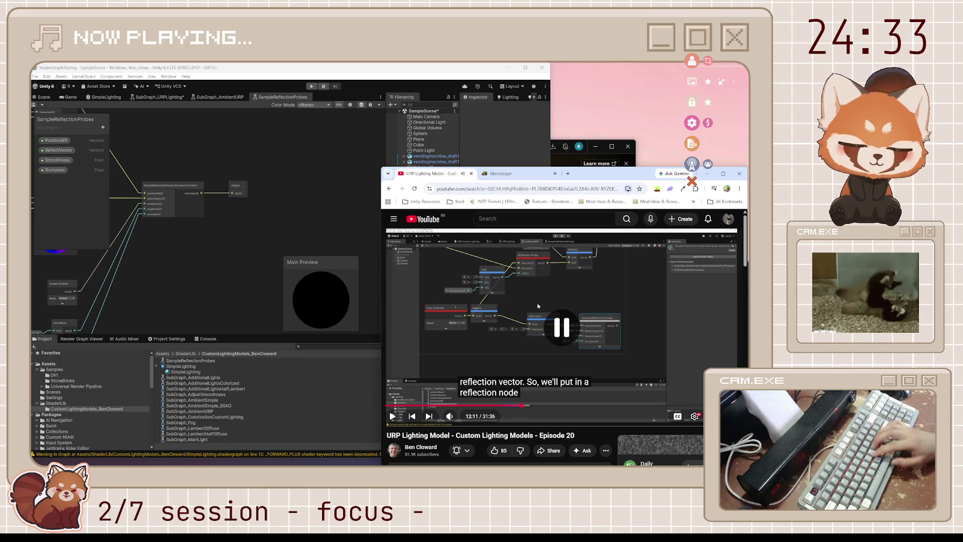
{"action": "key", "text": "j"}
{"action": "left_click", "coordinate": [538, 306]}
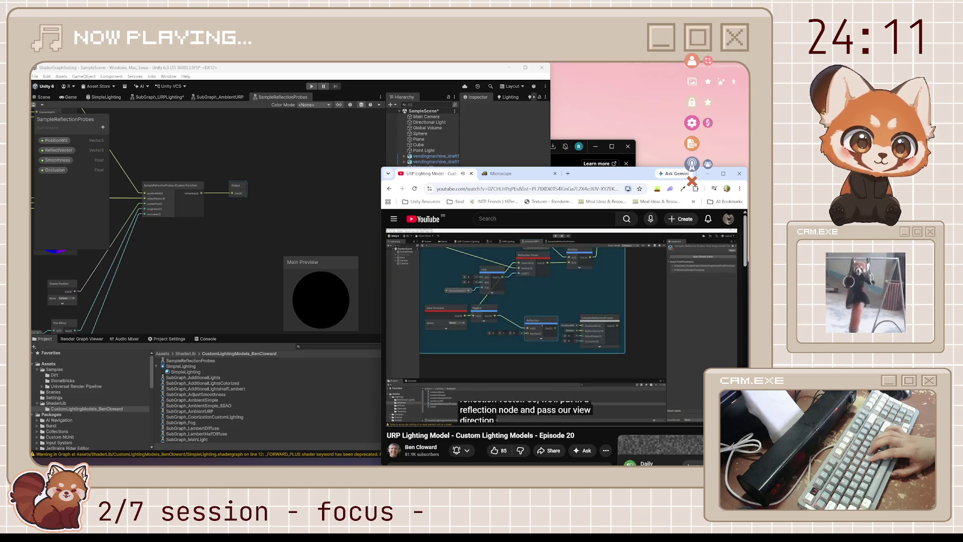
{"action": "key", "text": "space"}
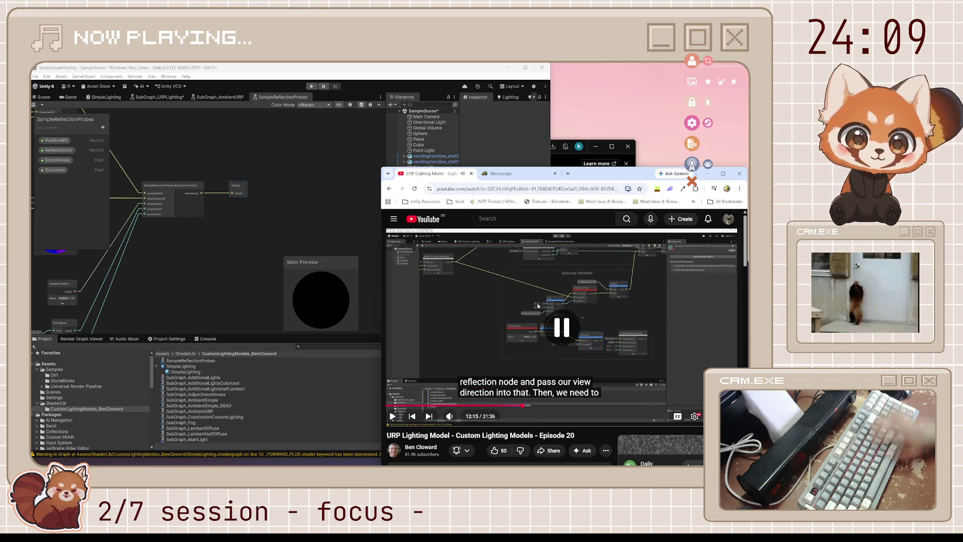
{"action": "left_click", "coordinate": [182, 236]}
{"action": "mouse_move", "coordinate": [182, 236]}
{"action": "left_mouse_down"}
{"action": "mouse_move", "coordinate": [303, 276]}
{"action": "mouse_move", "coordinate": [387, 215]}
{"action": "mouse_move", "coordinate": [371, 224]}
{"action": "left_mouse_up"}
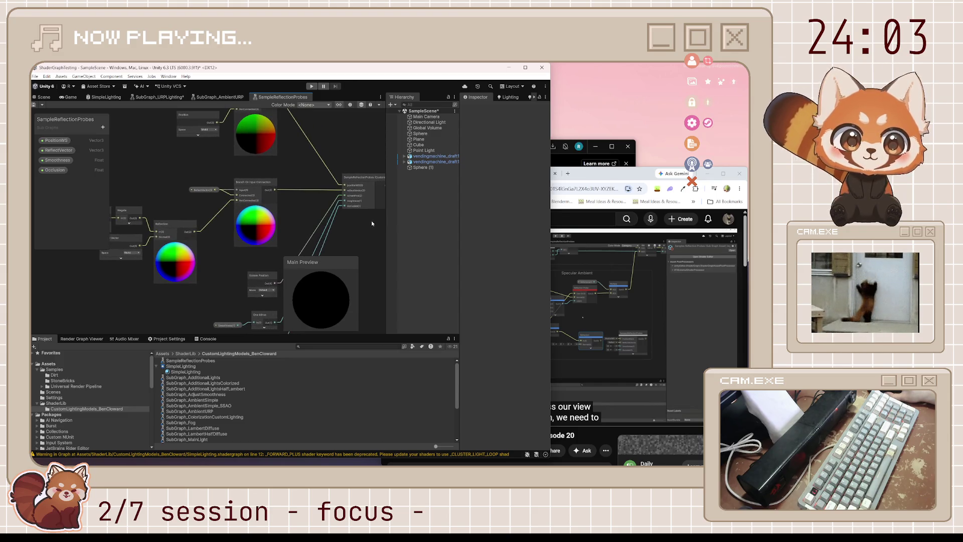
- Look through the SubGraph_AmbientURP graph, then return to the SampleReflectionProbes graph
{"action": "left_click", "coordinate": [221, 97]}
{"action": "scroll", "coordinate": [264, 306], "scroll_direction": "down", "scroll_amount": 2}
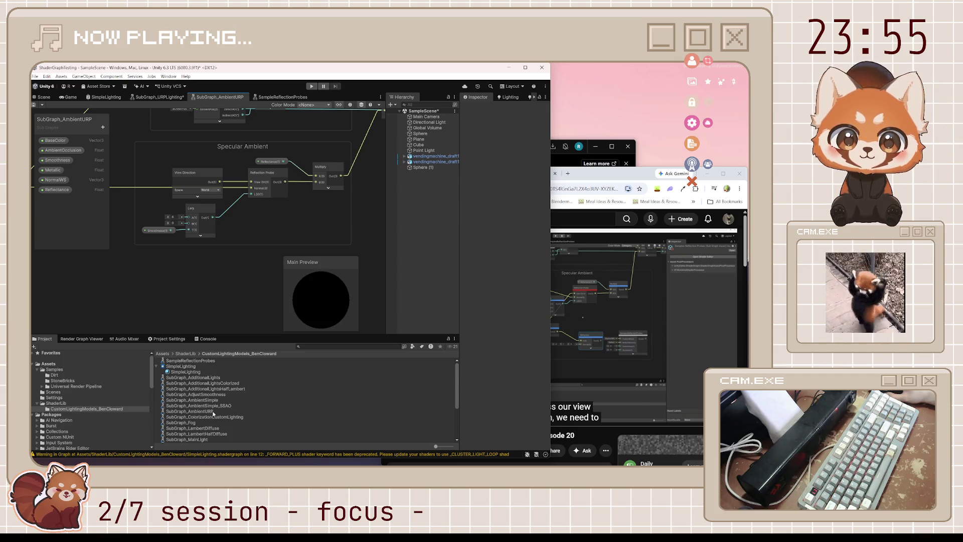
{"action": "scroll", "coordinate": [213, 414], "scroll_direction": "down", "scroll_amount": 3}
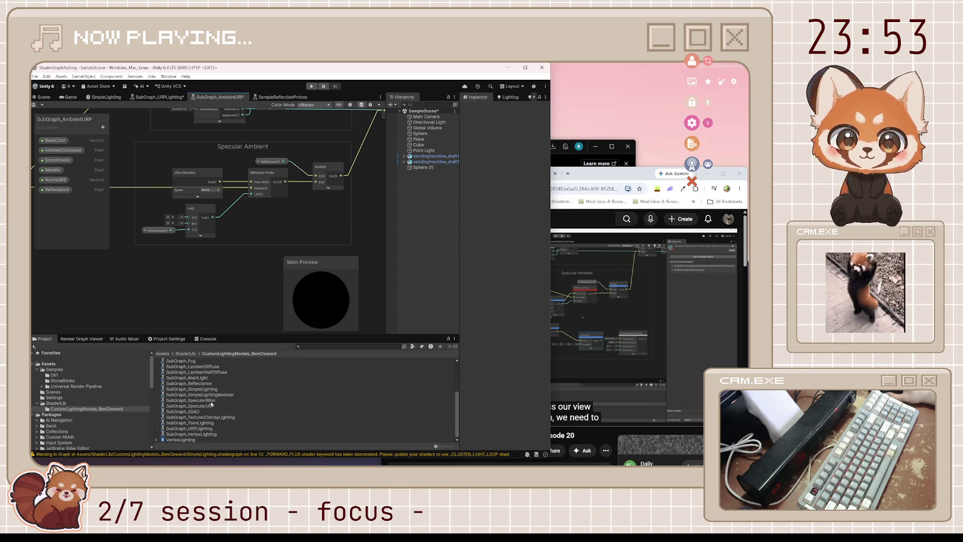
{"action": "scroll", "coordinate": [210, 405], "scroll_direction": "up", "scroll_amount": 3}
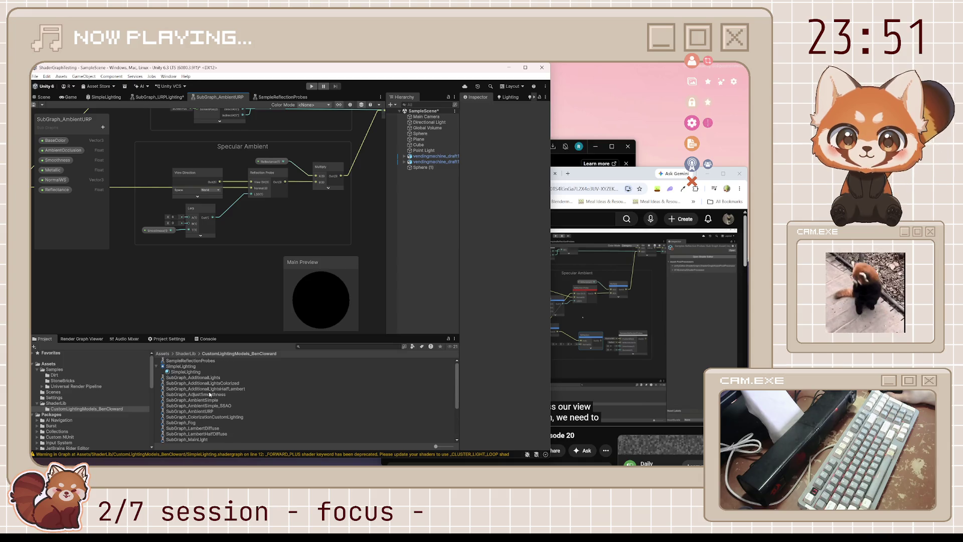
{"action": "scroll", "coordinate": [210, 395], "scroll_direction": "down", "scroll_amount": 3}
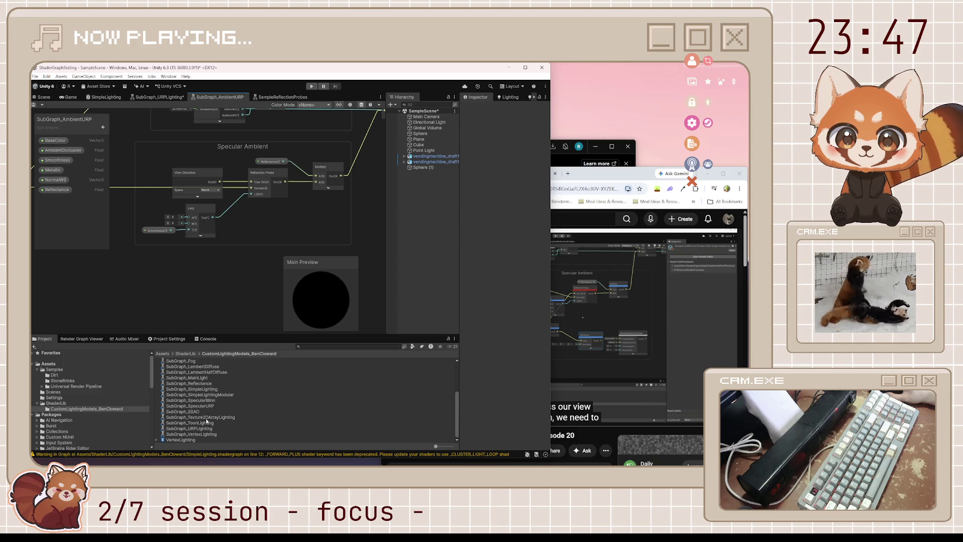
{"action": "left_click", "coordinate": [255, 100]}
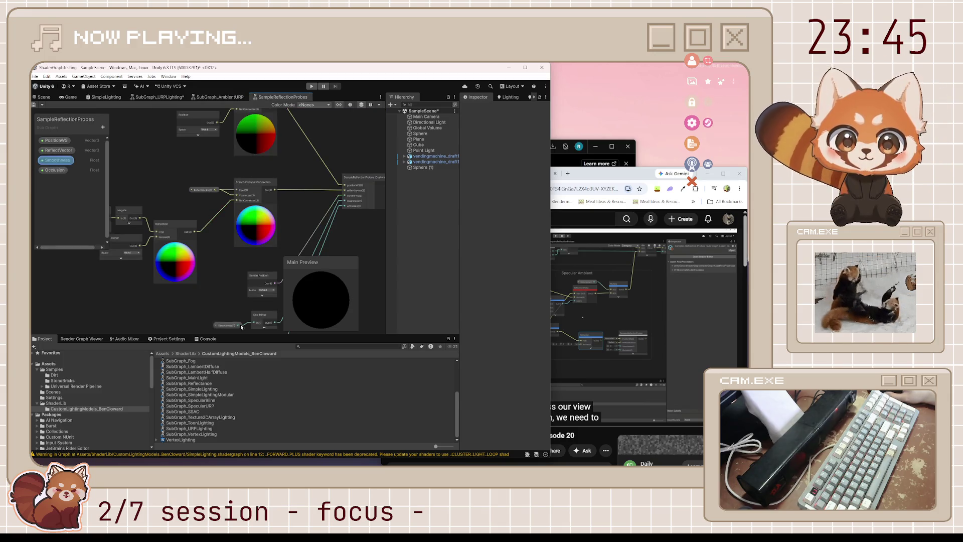
{"action": "scroll", "coordinate": [217, 391], "scroll_direction": "up", "scroll_amount": 3}
- Rename the SampleReflectionProbes asset to SubGraph_SampleReflectionProbes by adding the SubGraph_ prefix
{"action": "left_click", "coordinate": [189, 360]}
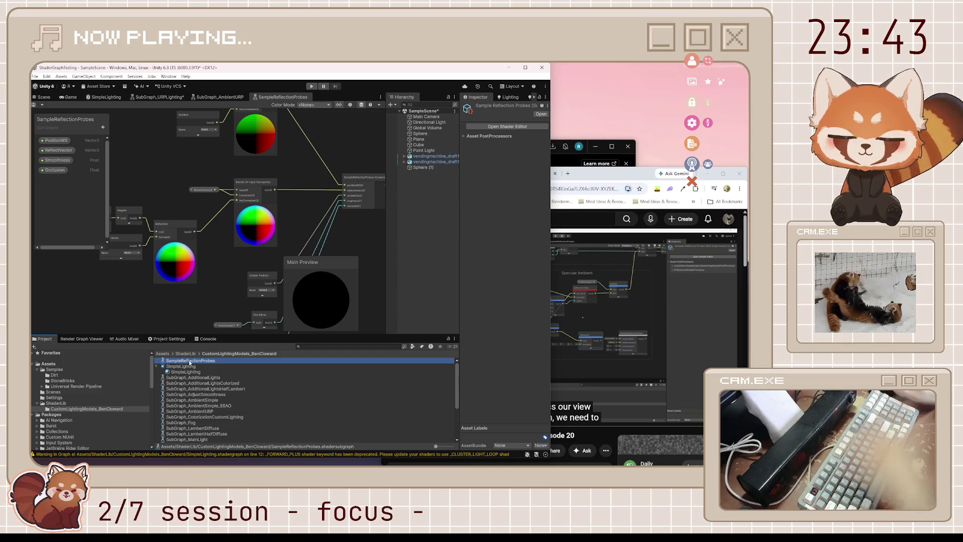
{"action": "key", "text": "Home"}
{"action": "type", "text": "SubGraph_"}
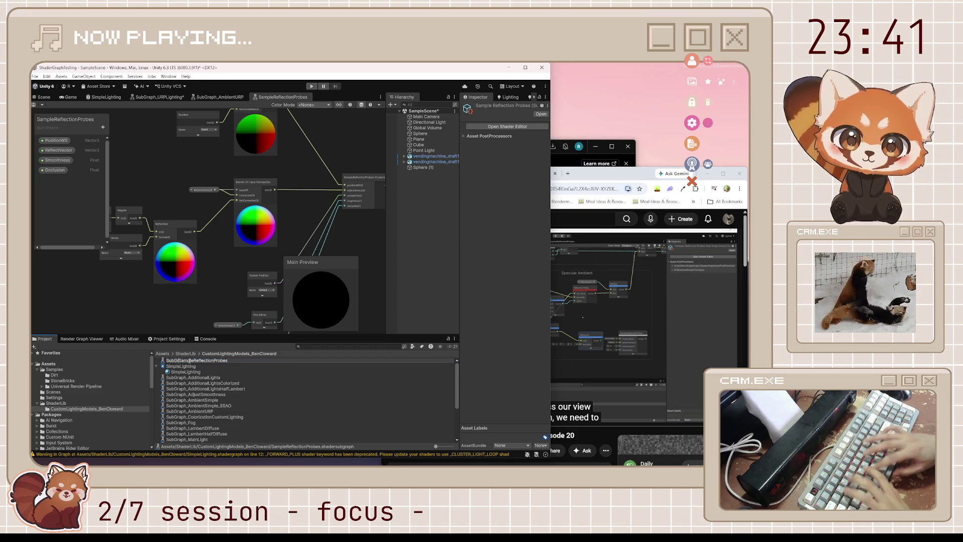
{"action": "key", "text": "Return"}
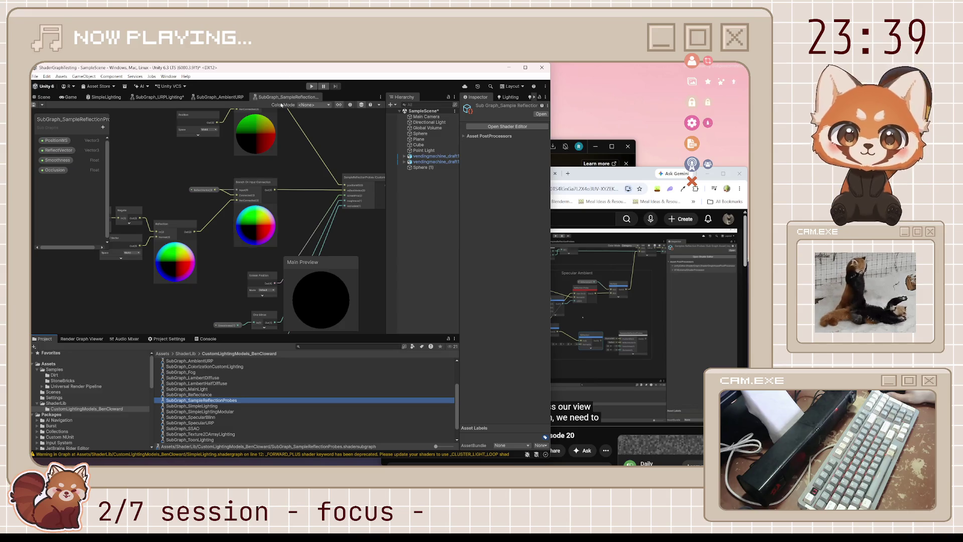
- Drag the SubGraph_SampleReflectionProbes asset into the SubGraph_AmbientURP graph as a node
{"action": "left_click", "coordinate": [224, 98]}
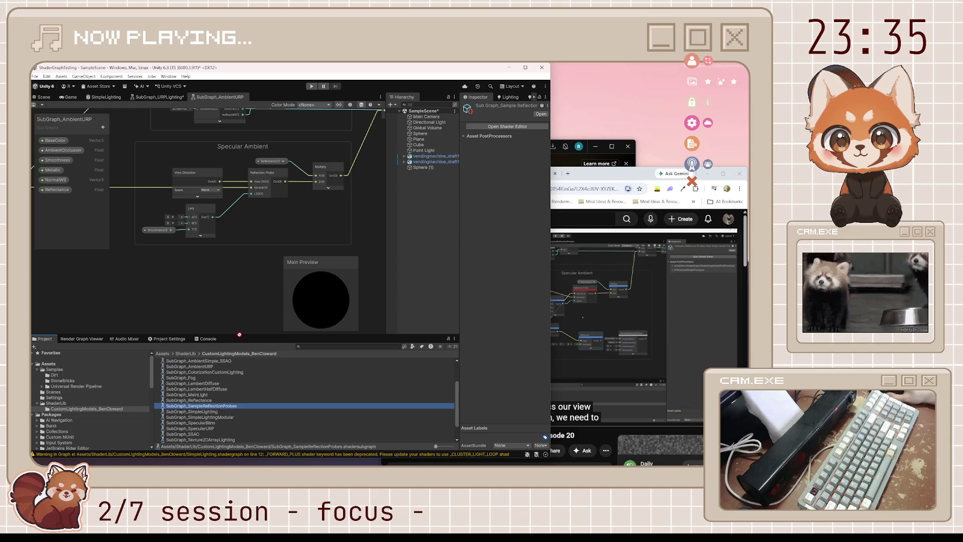
{"action": "left_click_drag", "start_coordinate": [222, 401], "coordinate": [236, 279]}
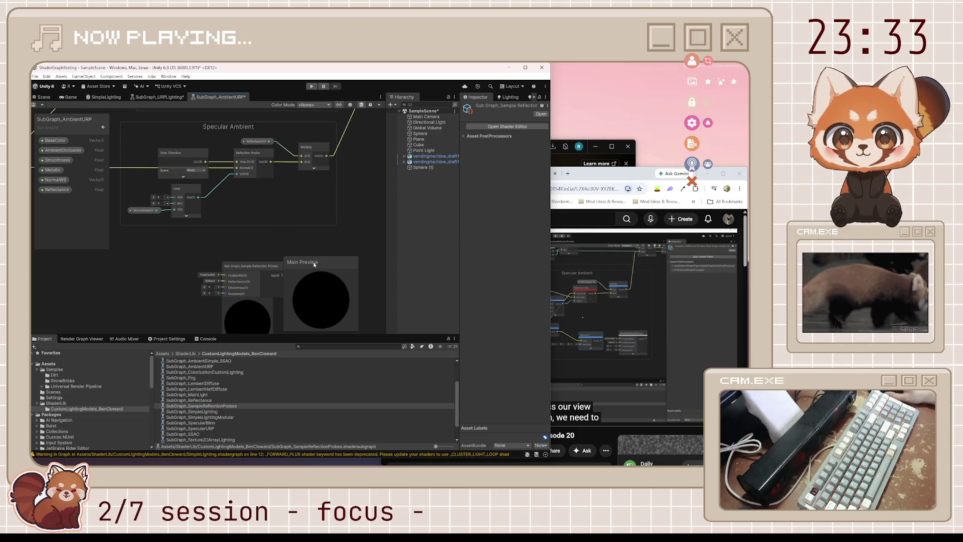
{"action": "left_click_drag", "start_coordinate": [314, 265], "coordinate": [339, 261]}
{"action": "left_click_drag", "start_coordinate": [249, 269], "coordinate": [246, 241]}
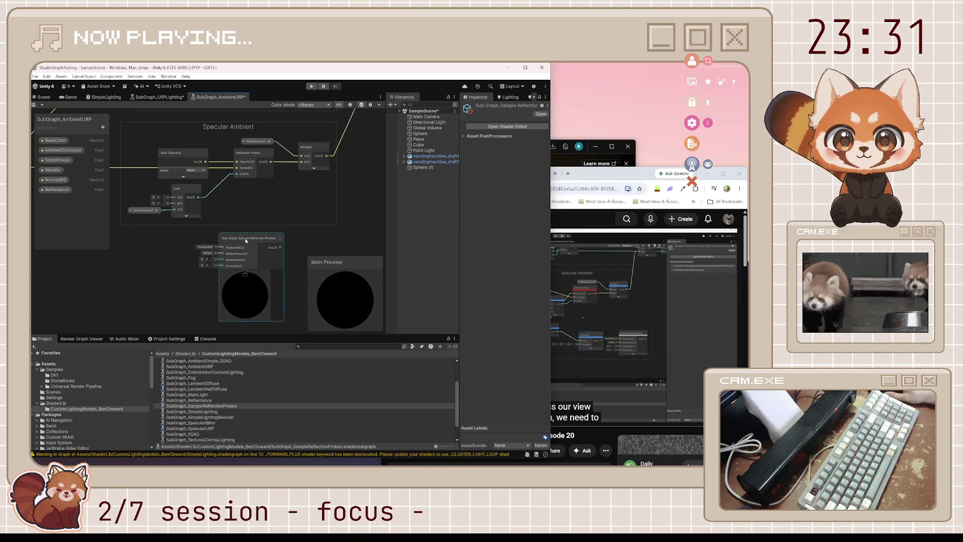
{"action": "left_click", "coordinate": [607, 179]}
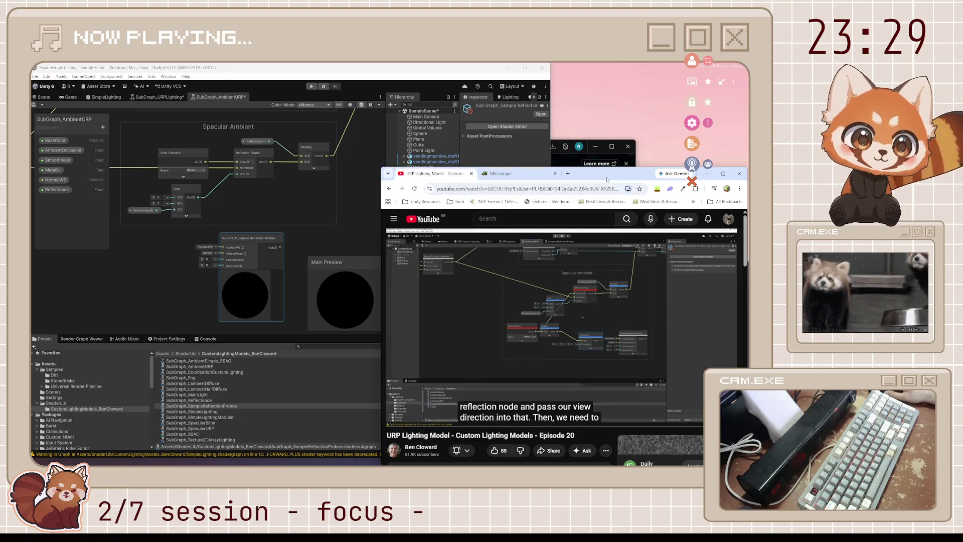
{"action": "left_click_drag", "start_coordinate": [202, 293], "coordinate": [300, 275]}
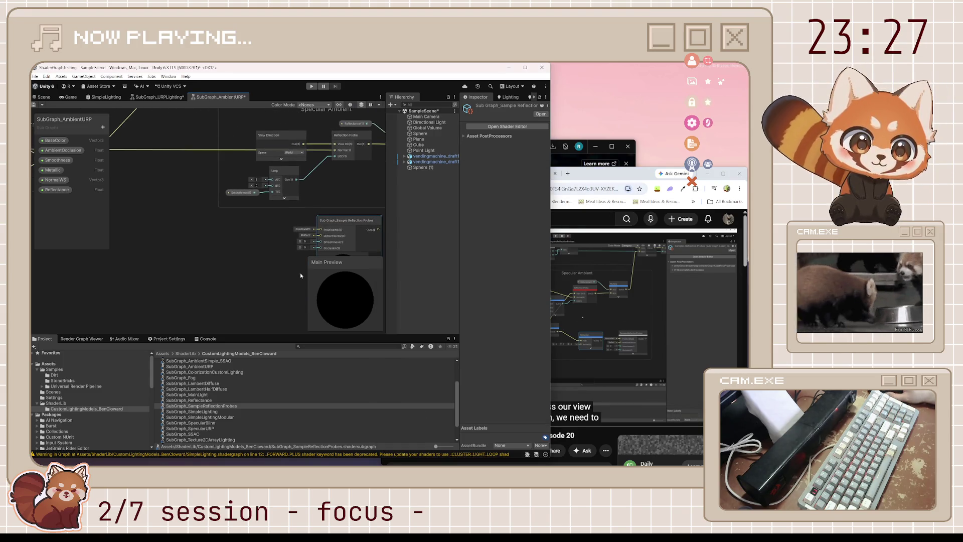
- Add View Direction and Negate nodes with collapsed previews, positioned together on the left
{"action": "key", "text": "space"}
{"action": "type", "text": "view"}
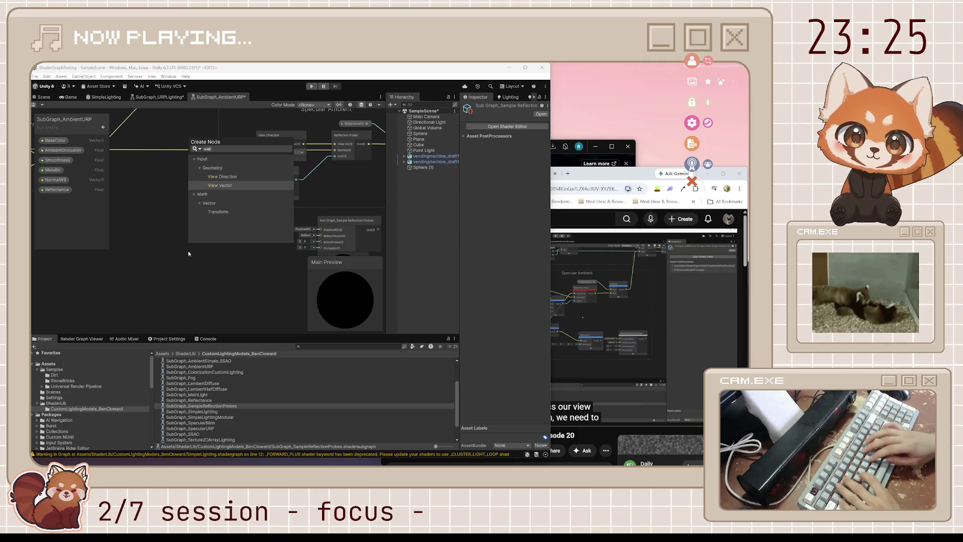
{"action": "key", "text": "Up"}
{"action": "key", "text": "Return"}
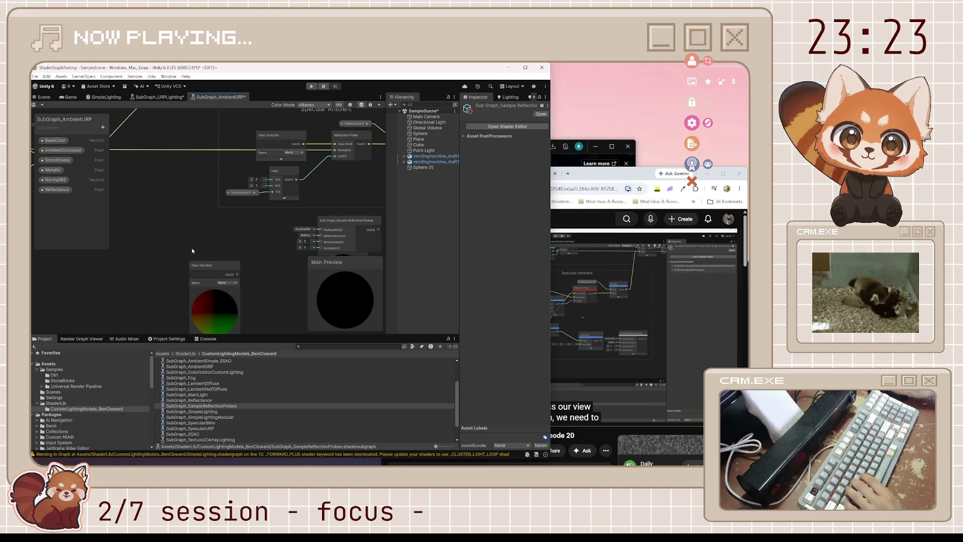
{"action": "left_click_drag", "start_coordinate": [219, 268], "coordinate": [180, 232]}
{"action": "left_click", "coordinate": [176, 255]}
{"action": "key", "text": "space"}
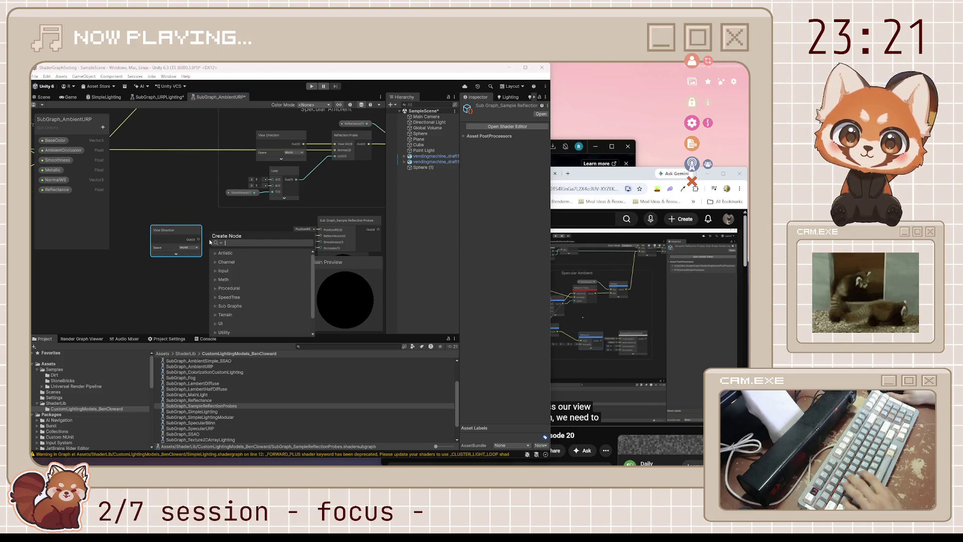
{"action": "type", "text": "negate"}
{"action": "key", "text": "Return"}
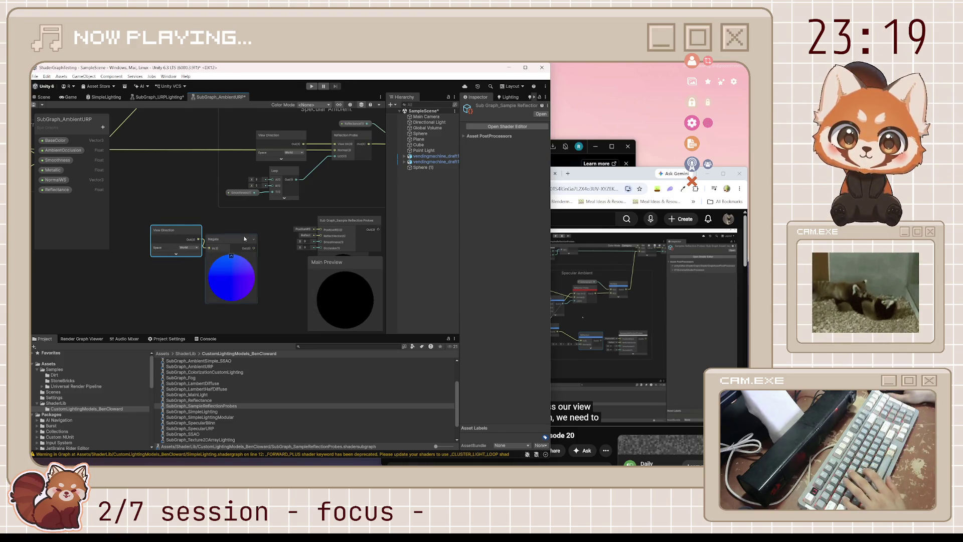
{"action": "left_click", "coordinate": [231, 256]}
{"action": "left_click_drag", "start_coordinate": [225, 239], "coordinate": [228, 230]}
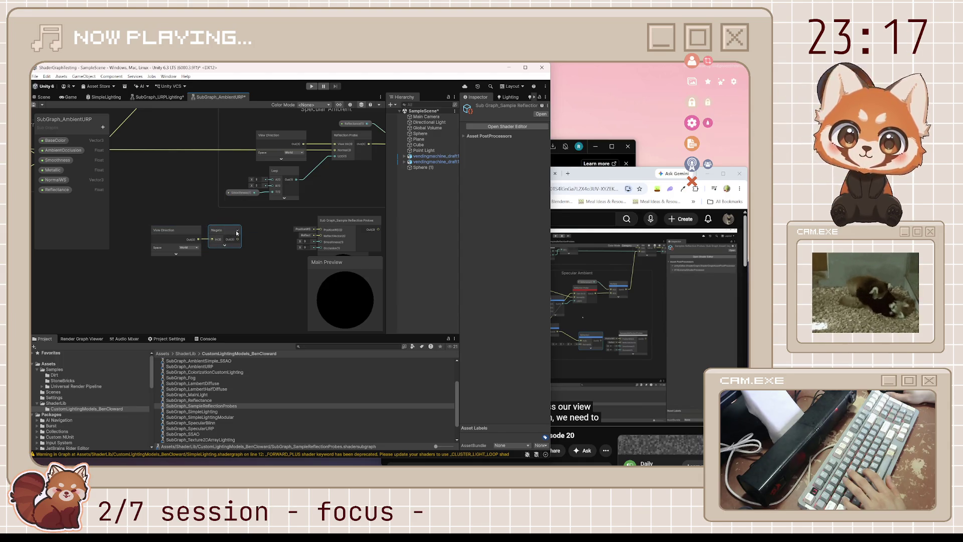
{"action": "mouse_move", "coordinate": [214, 293]}
{"action": "left_mouse_down"}
{"action": "mouse_move", "coordinate": [199, 244]}
{"action": "mouse_move", "coordinate": [210, 240]}
{"action": "mouse_move", "coordinate": [184, 239]}
{"action": "mouse_move", "coordinate": [205, 239]}
{"action": "left_mouse_up"}
- Add a Reflection node with its preview collapsed, placed up and to the right
{"action": "type", "text": "reflect"}
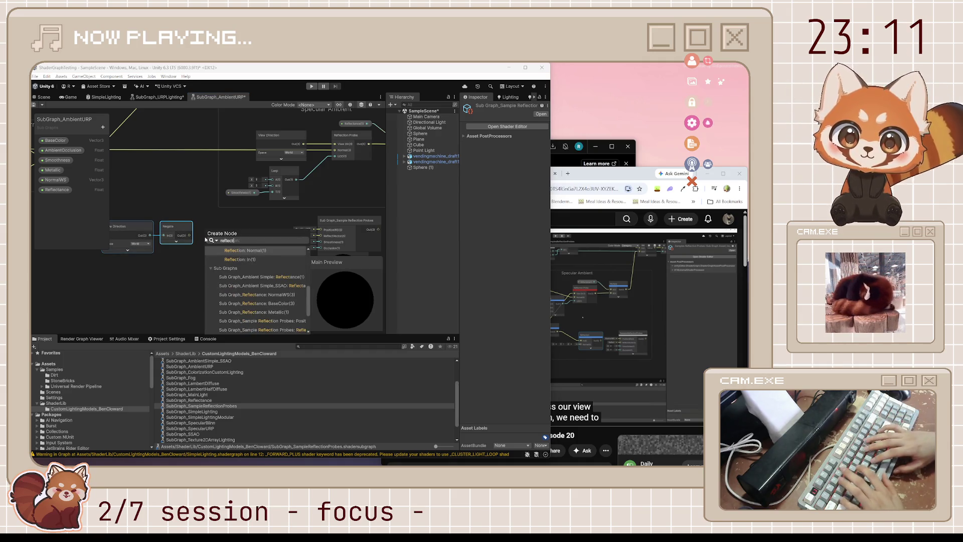
{"action": "key", "text": "Return"}
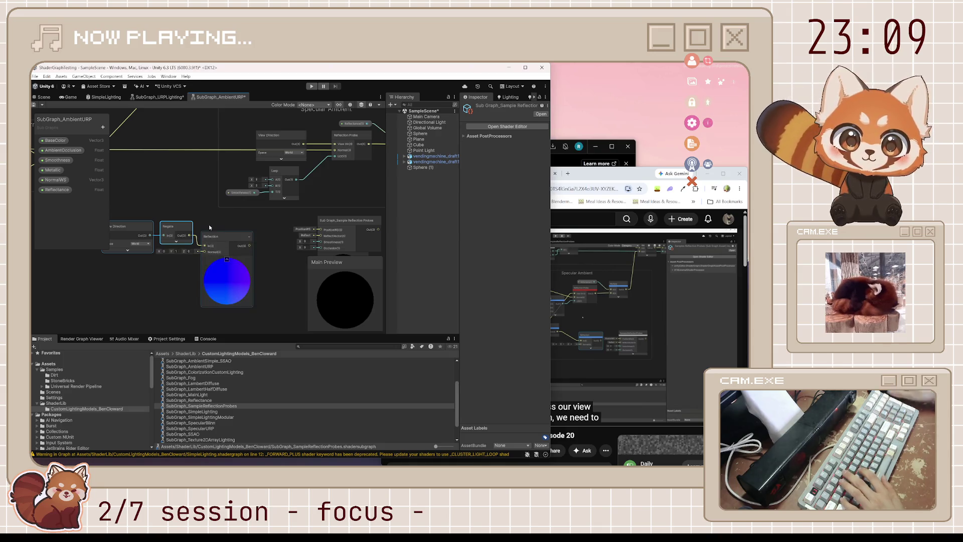
{"action": "left_click", "coordinate": [227, 260]}
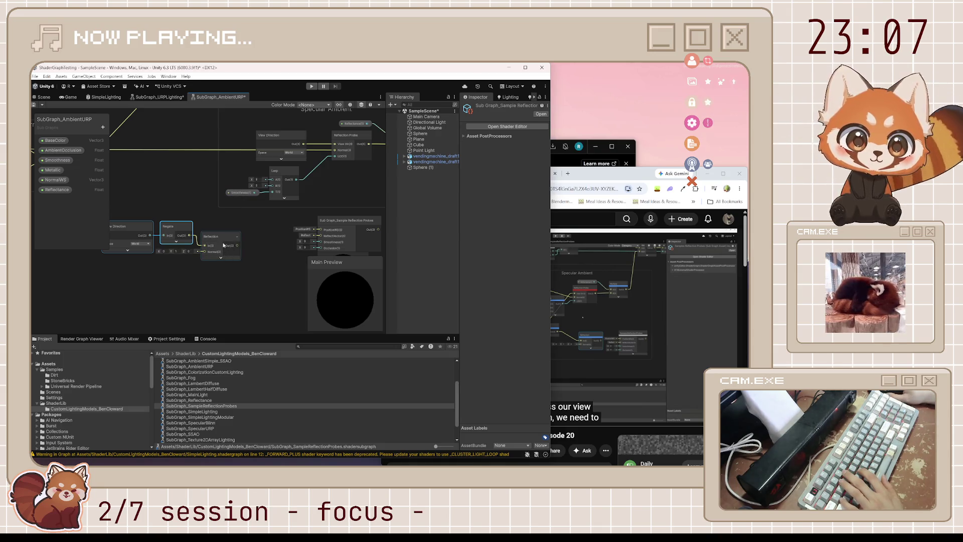
{"action": "left_click_drag", "start_coordinate": [221, 239], "coordinate": [241, 233]}
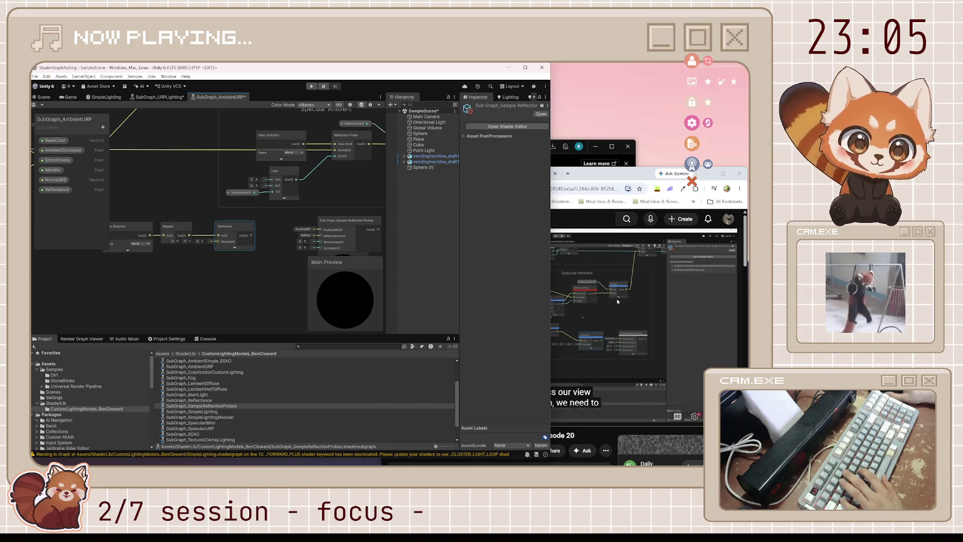
{"action": "key", "text": "alt+Tab"}
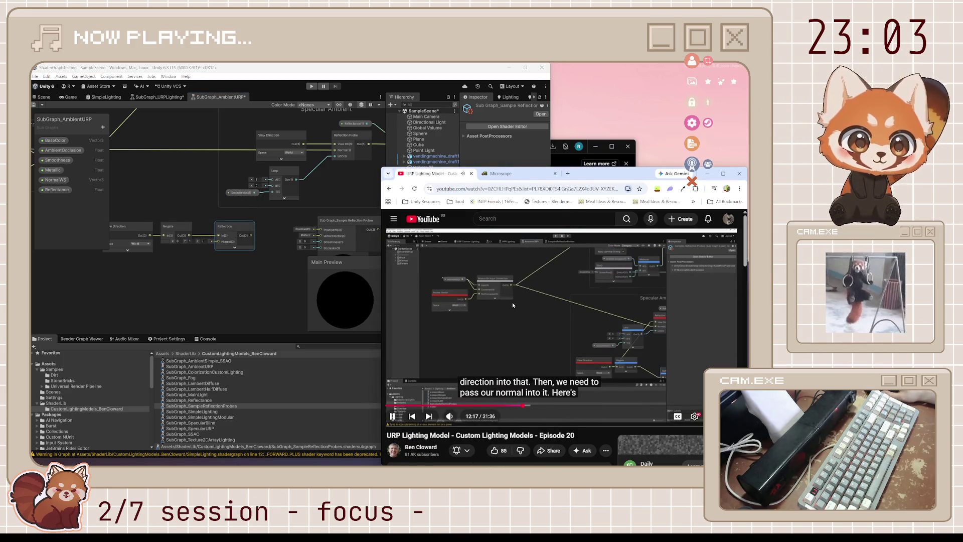
- Wire the negated view direction into the Reflection node and collapse the Sample Reflection Probes preview
{"action": "scroll", "coordinate": [210, 242], "scroll_direction": "down", "scroll_amount": 5}
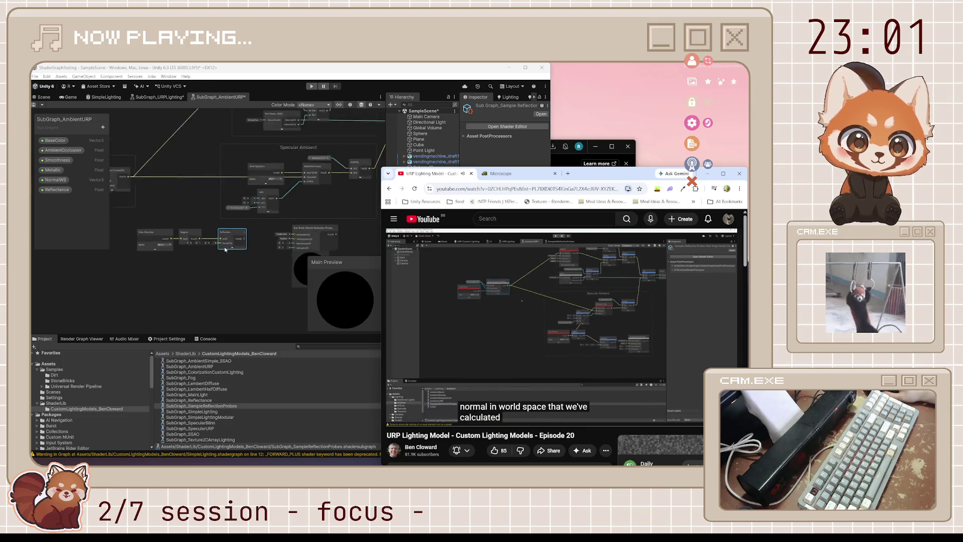
{"action": "scroll", "coordinate": [200, 243], "scroll_direction": "up", "scroll_amount": 5}
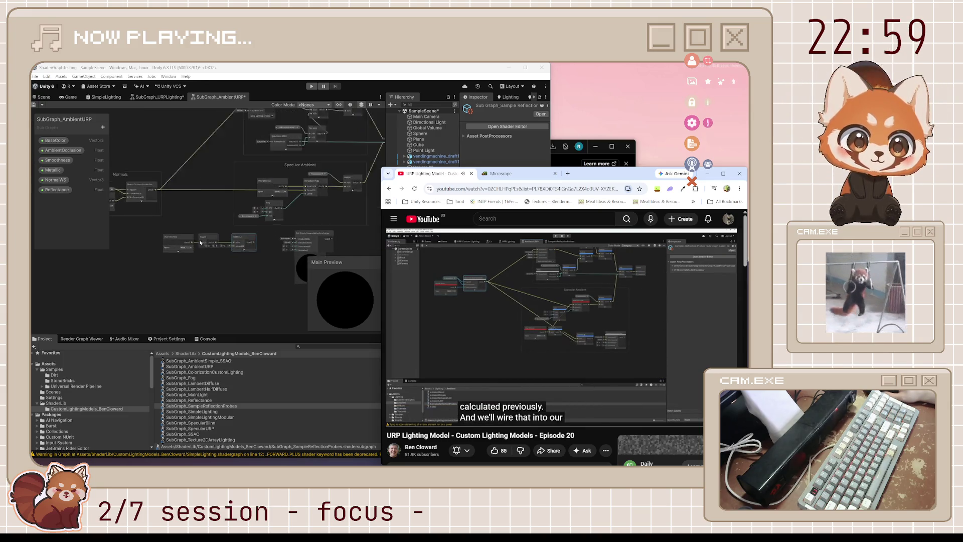
{"action": "mouse_move", "coordinate": [149, 183]}
{"action": "left_mouse_down"}
{"action": "mouse_move", "coordinate": [239, 243]}
{"action": "mouse_move", "coordinate": [315, 239]}
{"action": "left_mouse_up"}
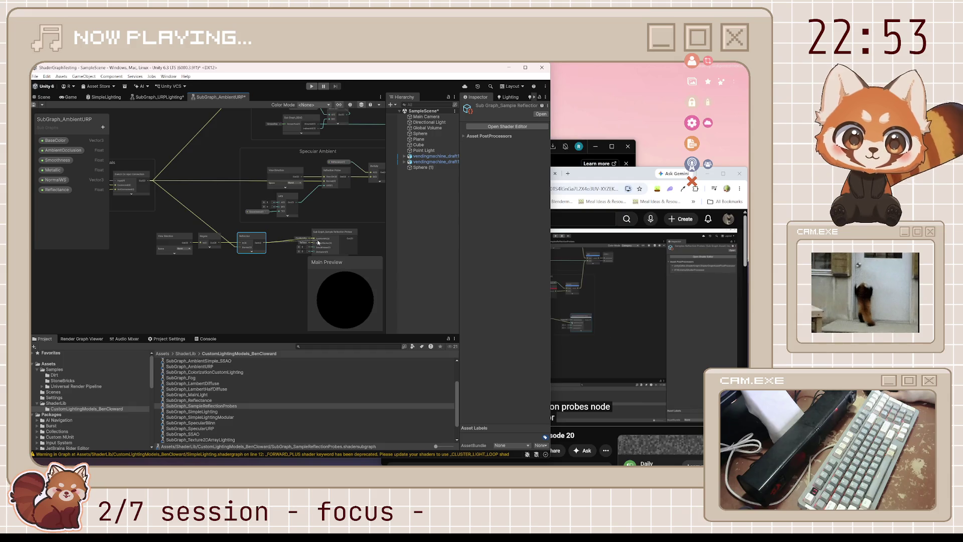
{"action": "left_click_drag", "start_coordinate": [322, 239], "coordinate": [297, 246]}
{"action": "left_click", "coordinate": [291, 248]}
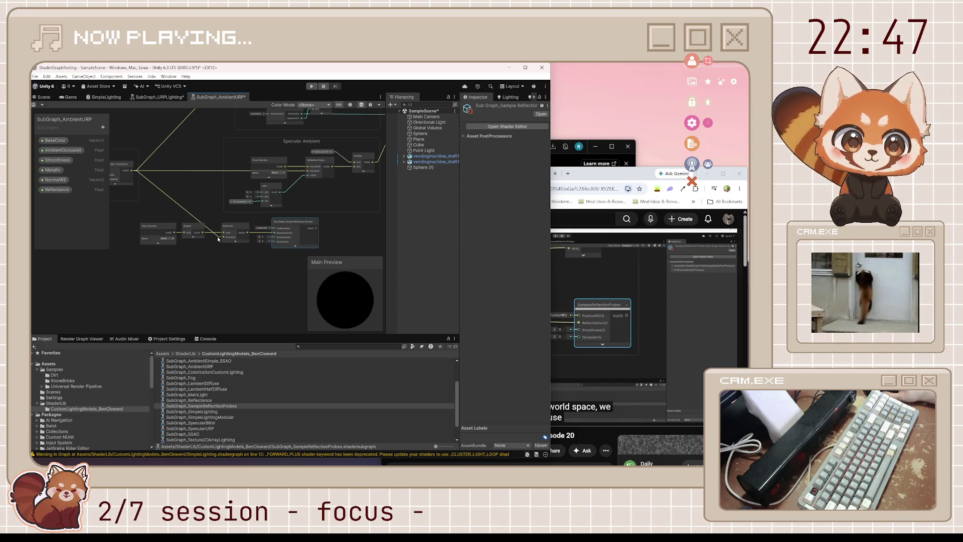
- Move the four reflection-chain nodes lower into a tidy row and shift View Direction and Negate right
{"action": "mouse_move", "coordinate": [152, 214]}
{"action": "left_mouse_down"}
{"action": "mouse_move", "coordinate": [305, 261]}
{"action": "mouse_move", "coordinate": [297, 254]}
{"action": "mouse_move", "coordinate": [303, 266]}
{"action": "left_mouse_up"}
{"action": "left_click", "coordinate": [255, 277]}
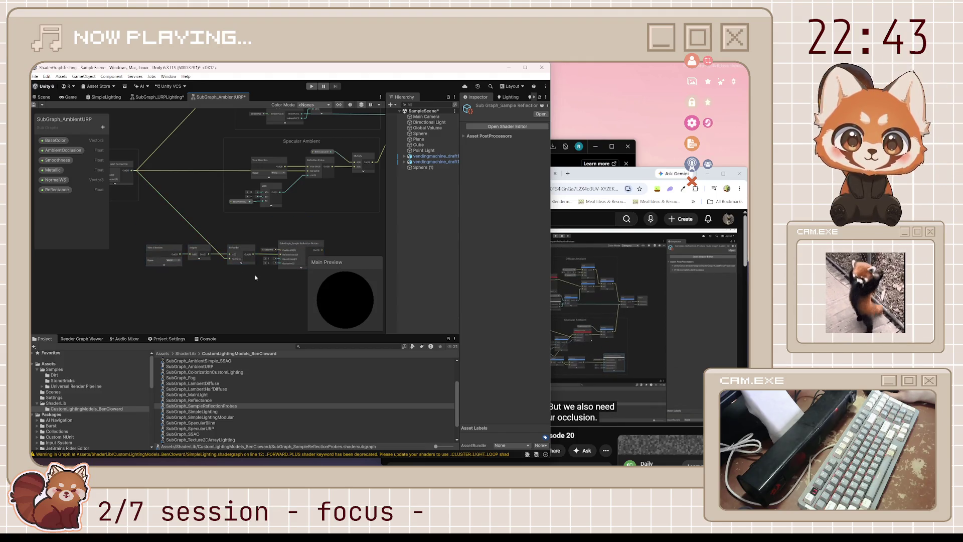
{"action": "mouse_move", "coordinate": [150, 235]}
{"action": "left_mouse_down"}
{"action": "mouse_move", "coordinate": [223, 267]}
{"action": "mouse_move", "coordinate": [211, 248]}
{"action": "left_mouse_up"}
{"action": "left_click", "coordinate": [214, 233]}
{"action": "left_click", "coordinate": [584, 175]}
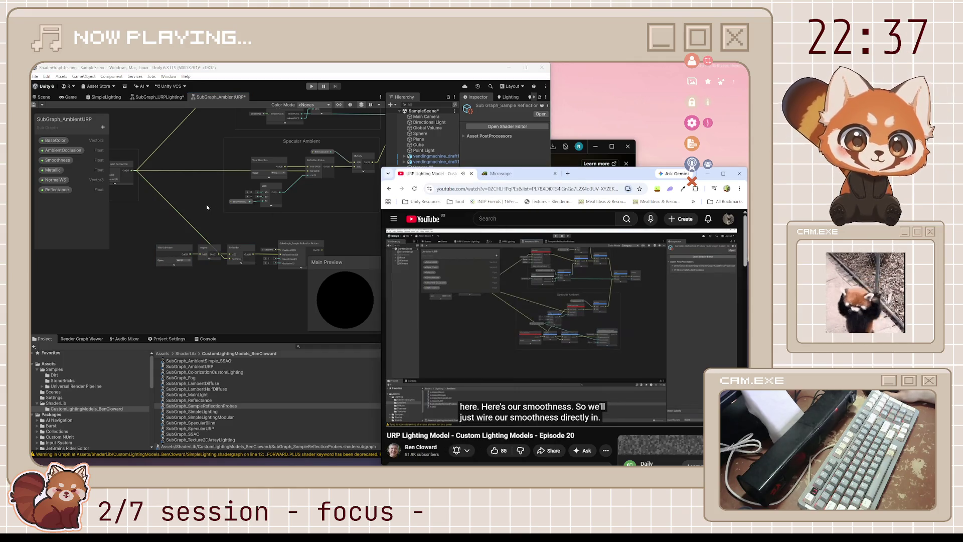
- Rewind the tutorial ten seconds and pause it at 12:58 on the smoothness wiring
{"action": "left_click_drag", "start_coordinate": [206, 207], "coordinate": [261, 190]}
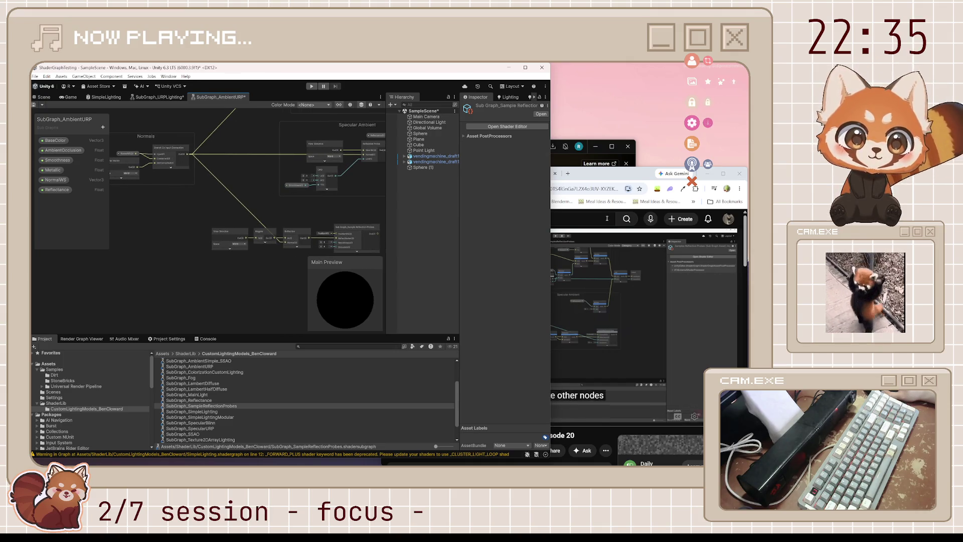
{"action": "key", "text": "alt+Tab"}
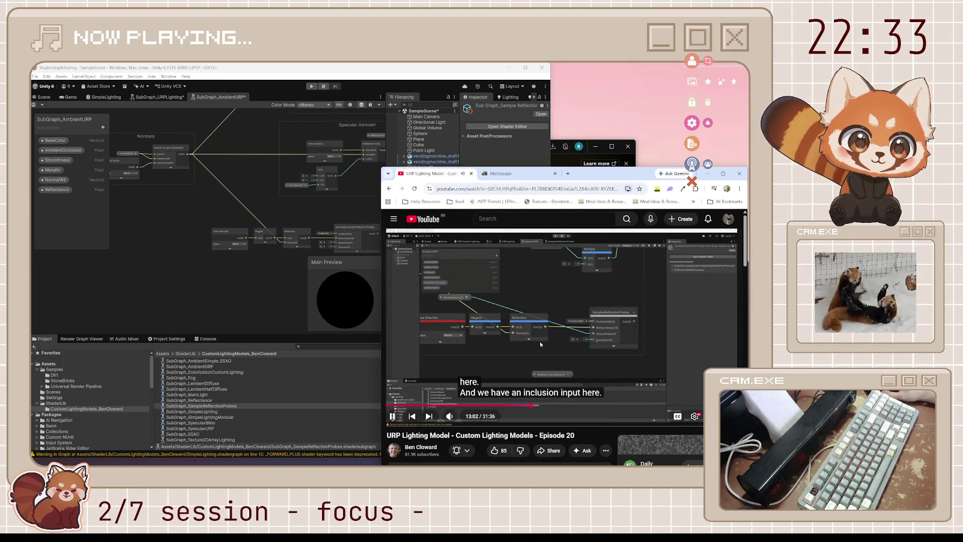
{"action": "key", "text": "j"}
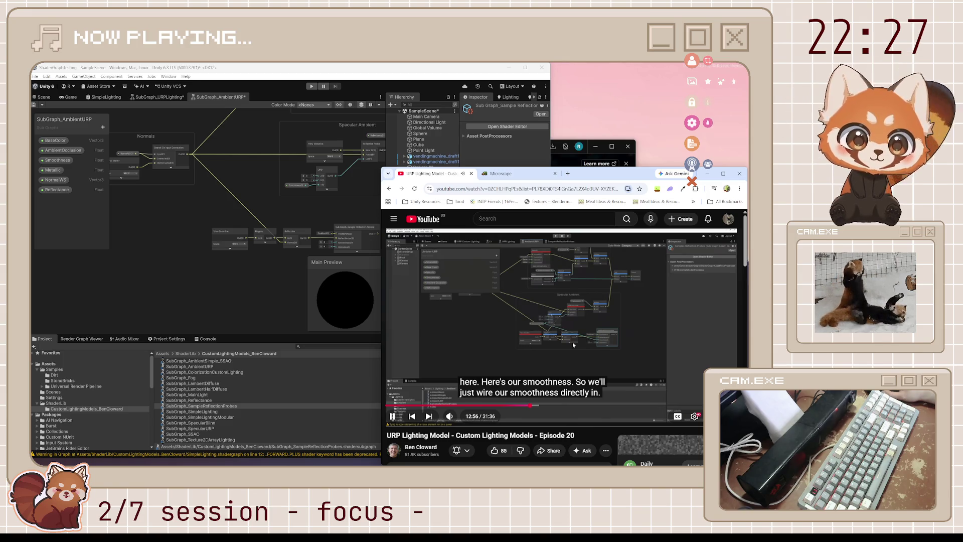
{"action": "left_click", "coordinate": [568, 325]}
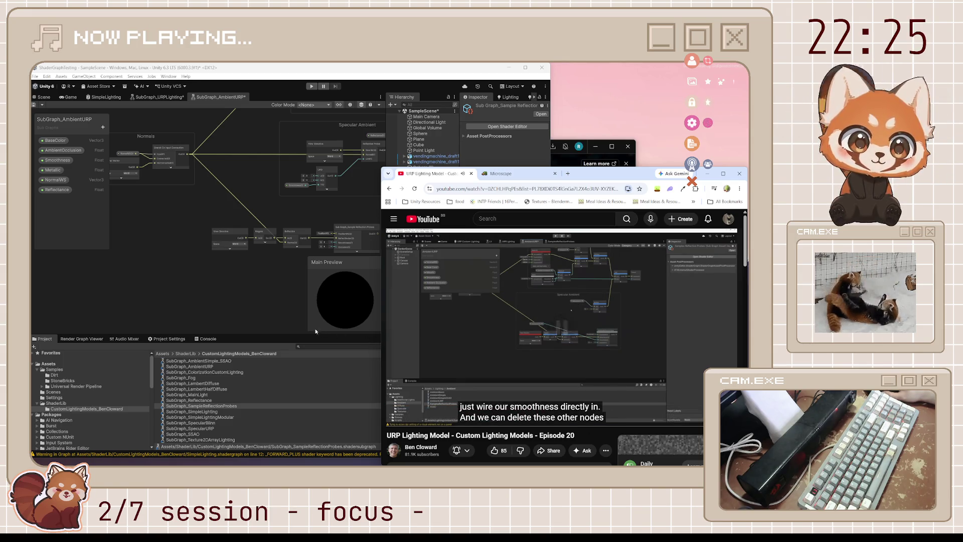
{"action": "left_click", "coordinate": [351, 291]}
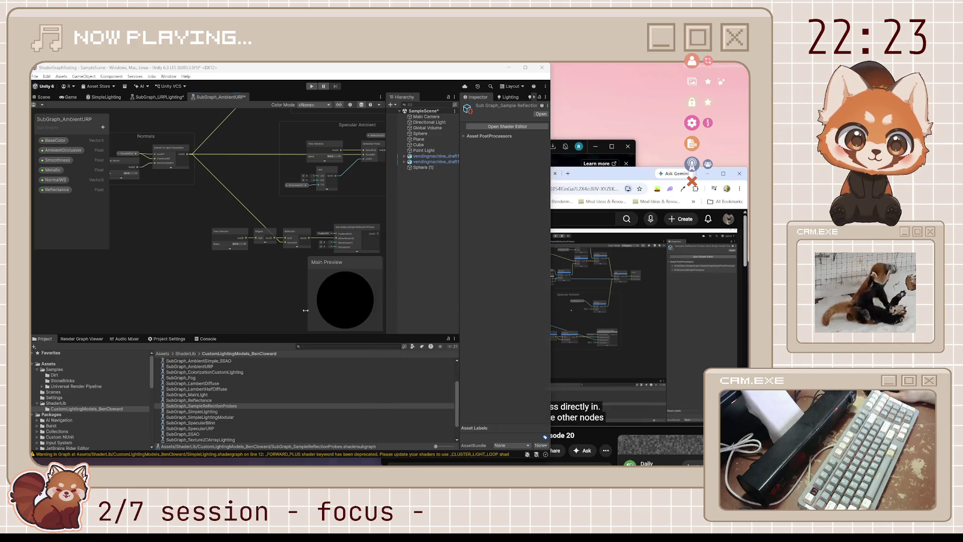
- Remove the Smoothness node from its group and delete the remaining Specular Ambient nodes
{"action": "left_click_drag", "start_coordinate": [351, 262], "coordinate": [297, 262]}
{"action": "left_click_drag", "start_coordinate": [356, 296], "coordinate": [294, 265]}
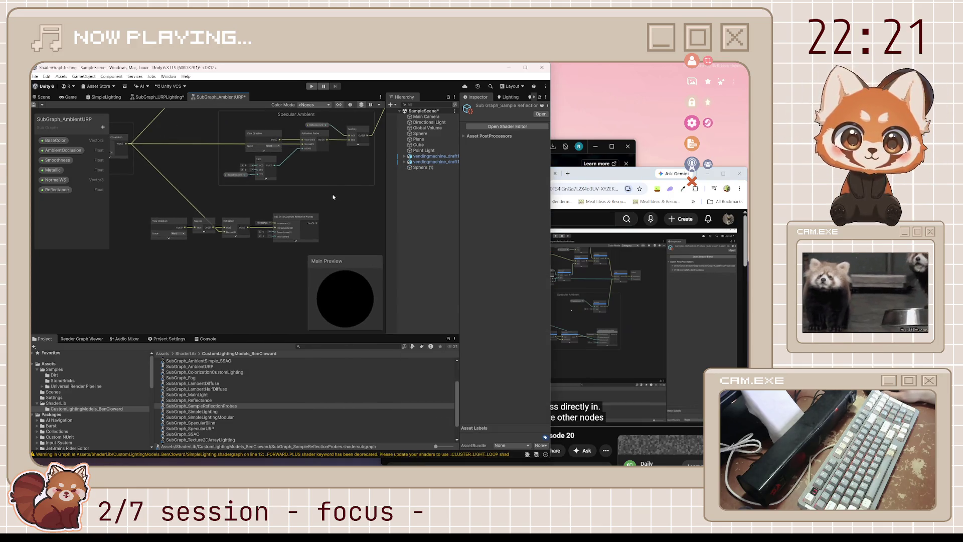
{"action": "left_click", "coordinate": [235, 189]}
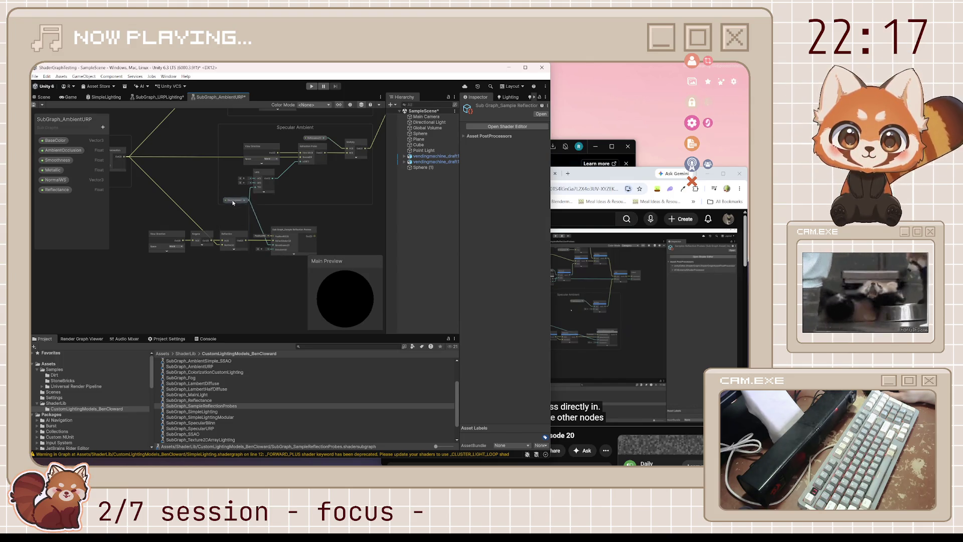
{"action": "right_click", "coordinate": [228, 201]}
{"action": "left_click", "coordinate": [283, 295]}
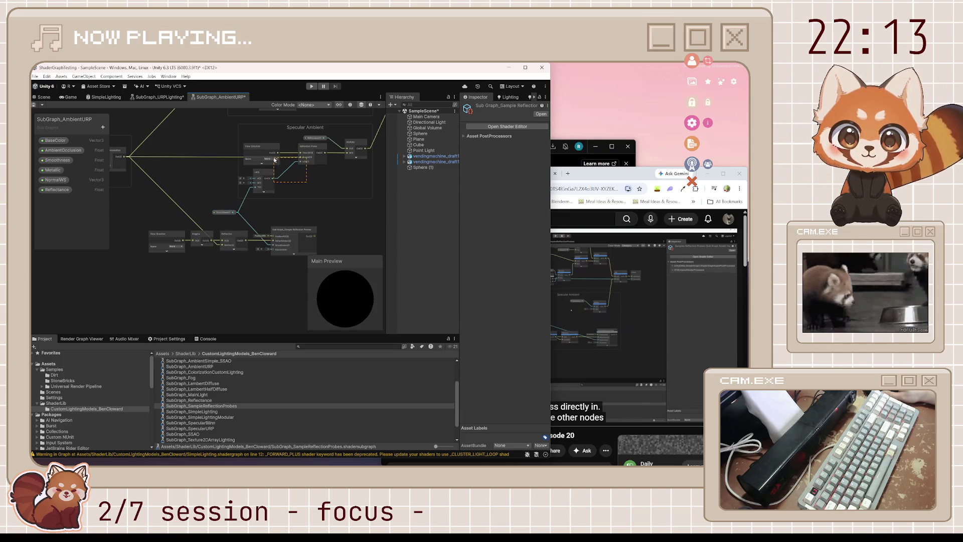
{"action": "key", "text": "Delete"}
- Move the Smoothness node down beside the Sample Reflection Probes node
{"action": "left_click", "coordinate": [623, 320]}
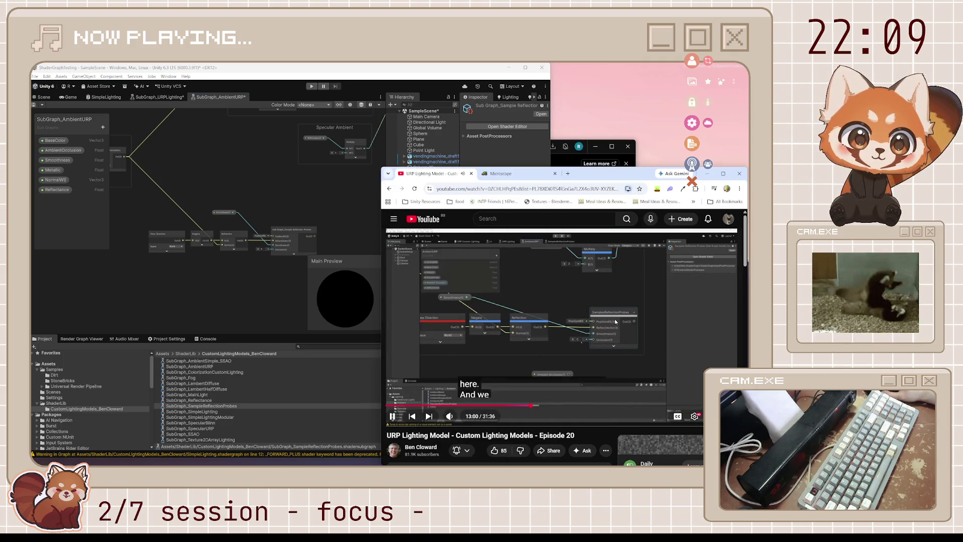
{"action": "left_click", "coordinate": [225, 214]}
{"action": "left_click_drag", "start_coordinate": [226, 214], "coordinate": [231, 282]}
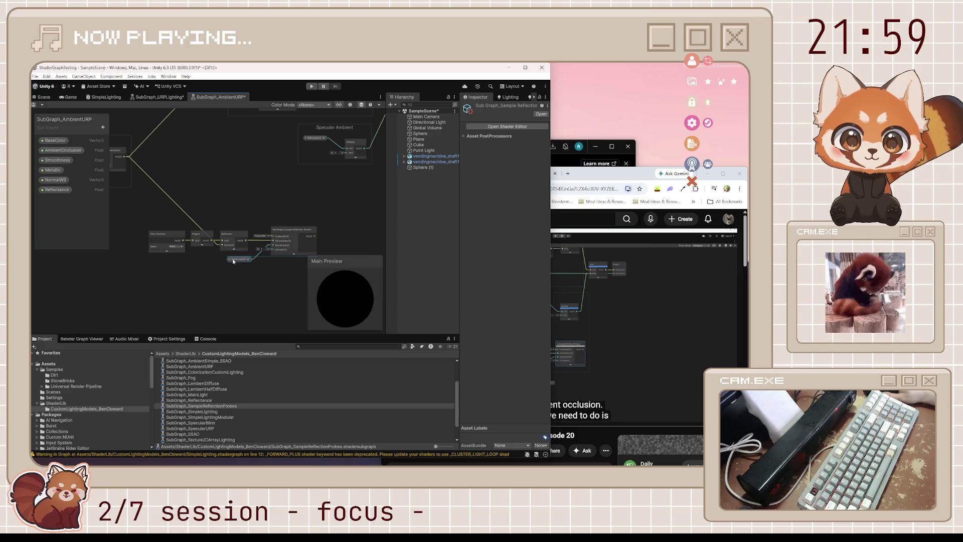
{"action": "left_click_drag", "start_coordinate": [237, 262], "coordinate": [230, 261]}
{"action": "left_click", "coordinate": [626, 178]}
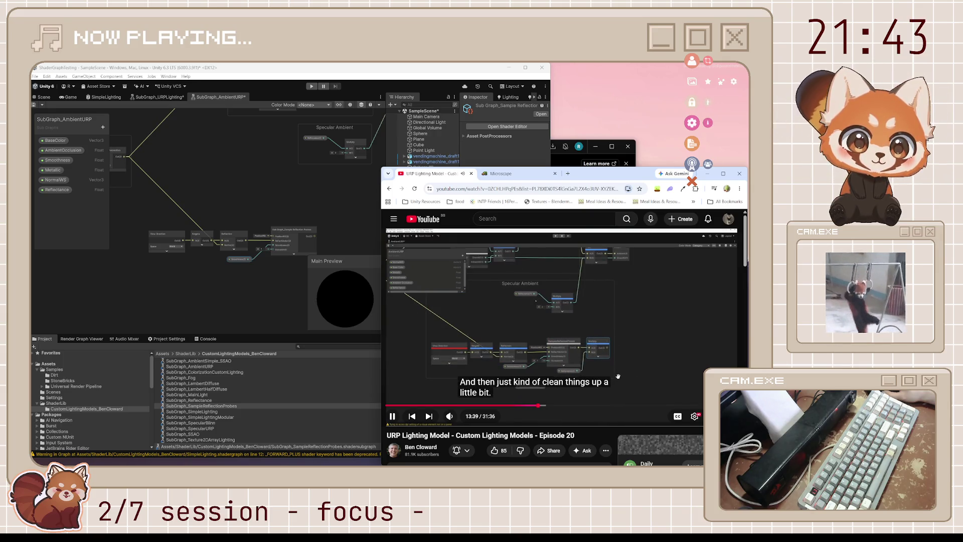
- Create a Multiply node from the Sample Reflection Probes output and move it up-right
{"action": "left_click", "coordinate": [428, 353]}
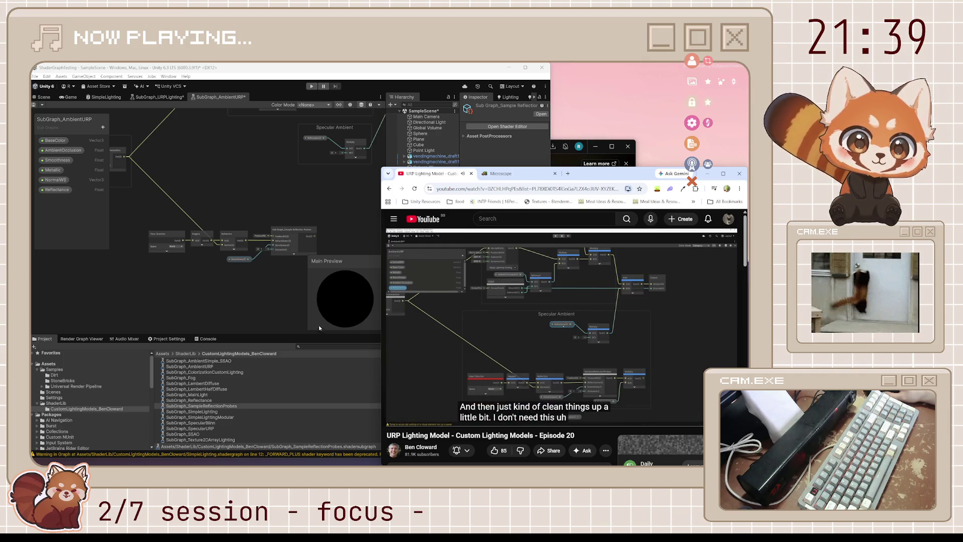
{"action": "mouse_move", "coordinate": [327, 250]}
{"action": "left_mouse_down"}
{"action": "mouse_move", "coordinate": [285, 231]}
{"action": "mouse_move", "coordinate": [282, 219]}
{"action": "left_mouse_up"}
{"action": "type", "text": "multipl"}
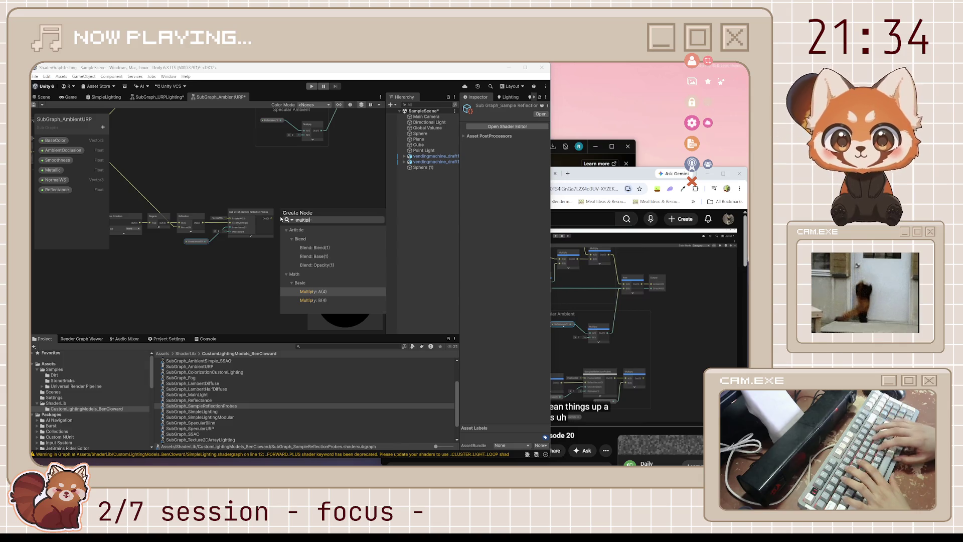
{"action": "key", "text": "Return"}
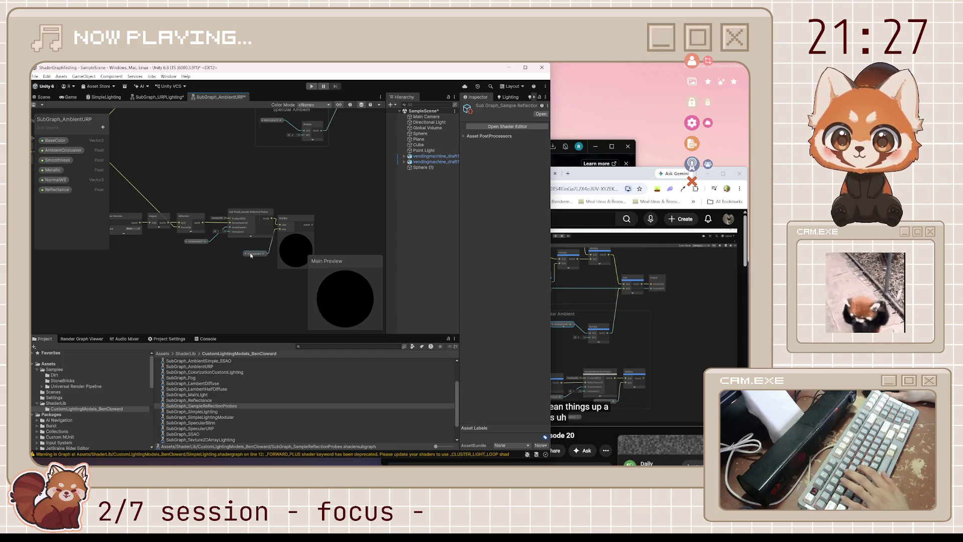
{"action": "left_click_drag", "start_coordinate": [251, 254], "coordinate": [301, 211]}
{"action": "left_click", "coordinate": [684, 326]}
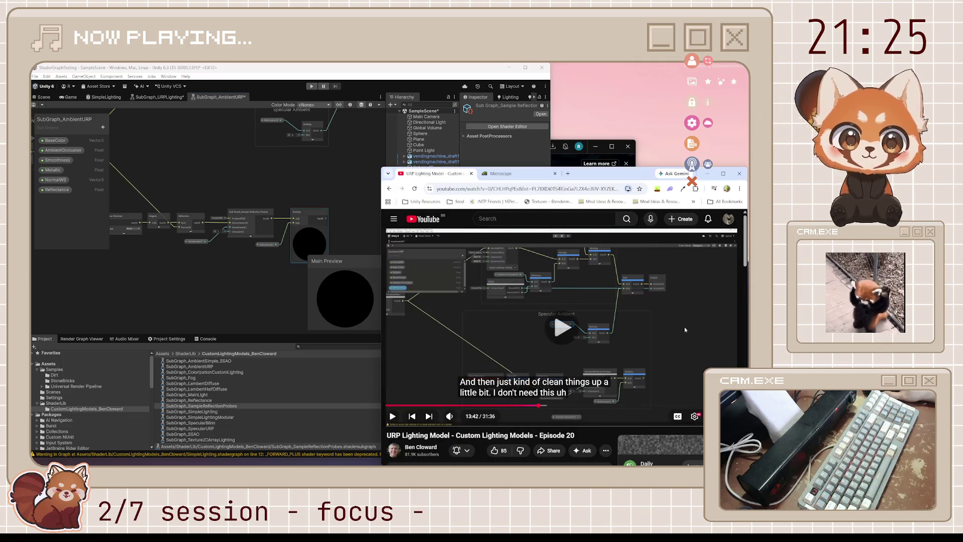
- Delete the Specular Ambient group and contents, then box-select the reflection-probe node chain
{"action": "left_click", "coordinate": [684, 326]}
{"action": "left_click", "coordinate": [310, 209]}
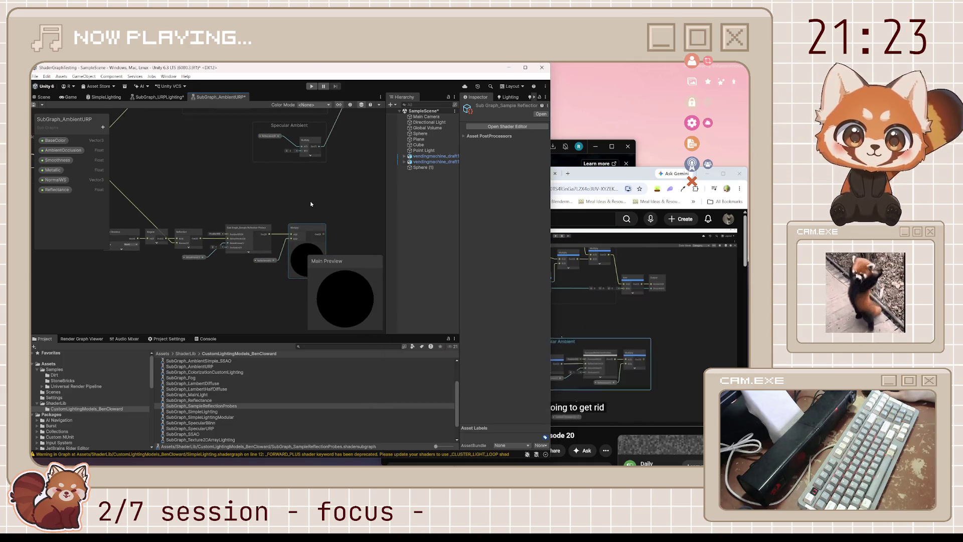
{"action": "left_click", "coordinate": [314, 157]}
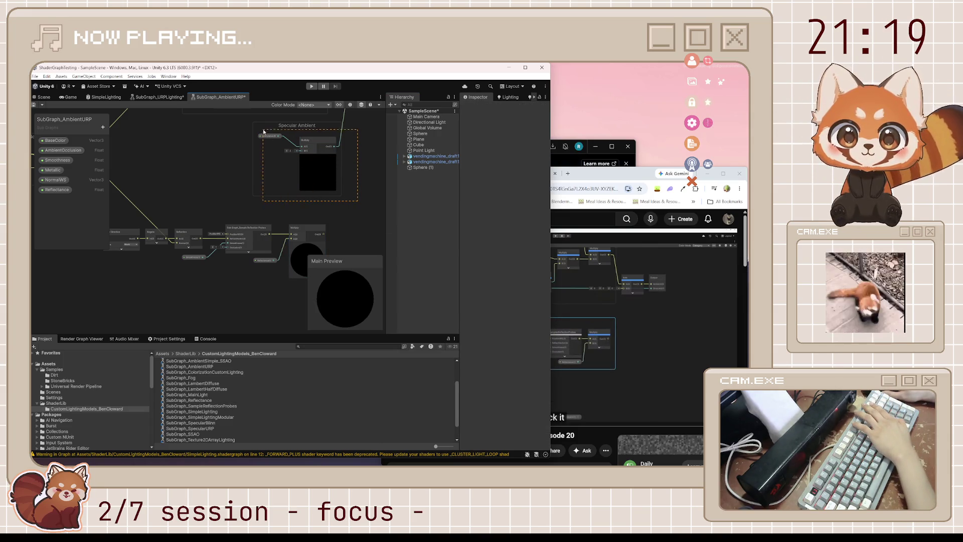
{"action": "left_click_drag", "start_coordinate": [263, 131], "coordinate": [264, 132]}
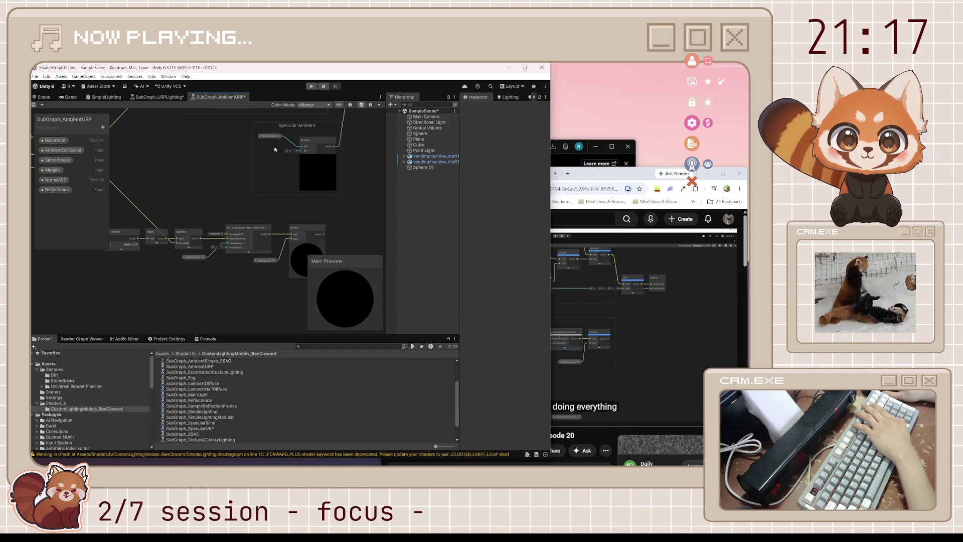
{"action": "right_click", "coordinate": [291, 126]}
{"action": "left_click", "coordinate": [319, 179]}
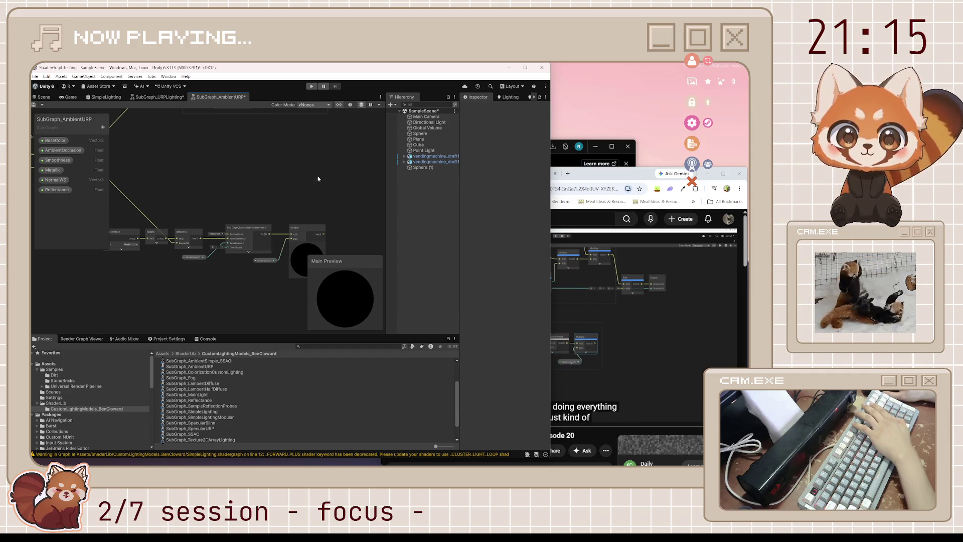
{"action": "left_click", "coordinate": [583, 317]}
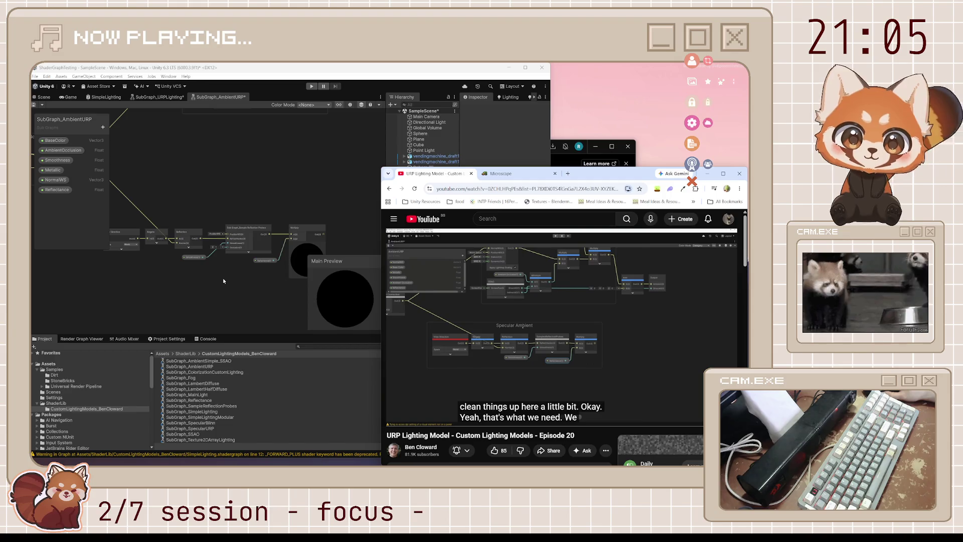
{"action": "left_click_drag", "start_coordinate": [143, 227], "coordinate": [341, 275]}
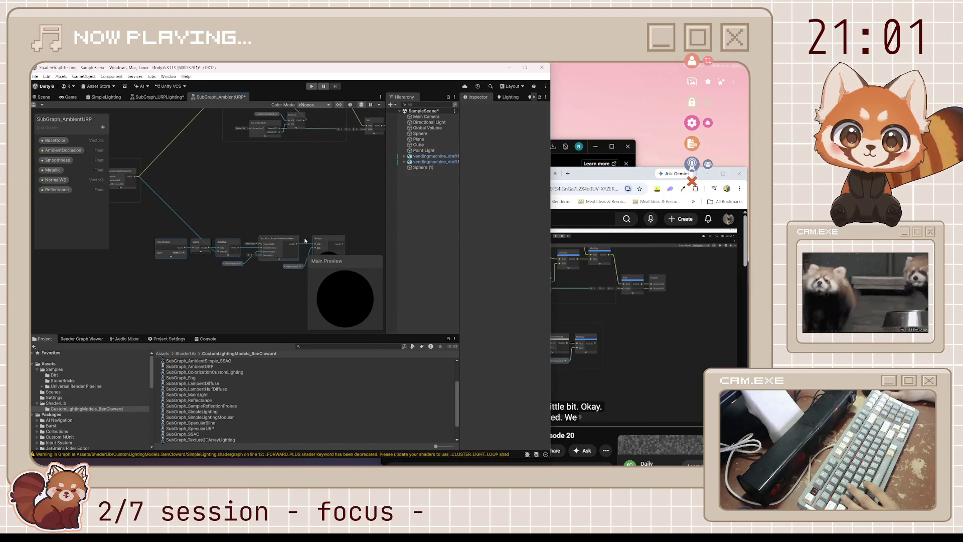
- Group the selected reflection-probe nodes and title the group SpecularAmbient, fixing the 'Sepcular Ambient' typo
{"action": "right_click", "coordinate": [291, 250]}
{"action": "left_click", "coordinate": [342, 351]}
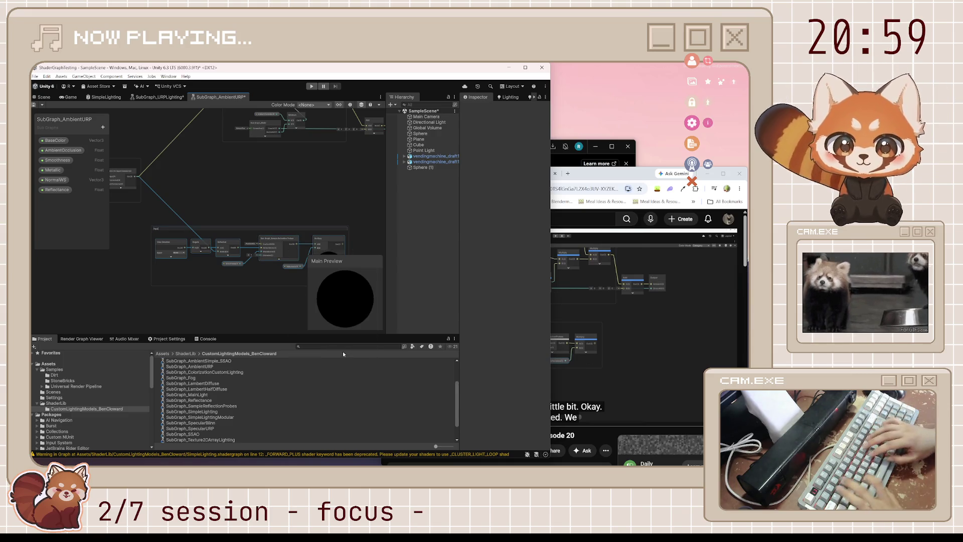
{"action": "type", "text": "Sepcular Ambient"}
{"action": "key", "text": "Return"}
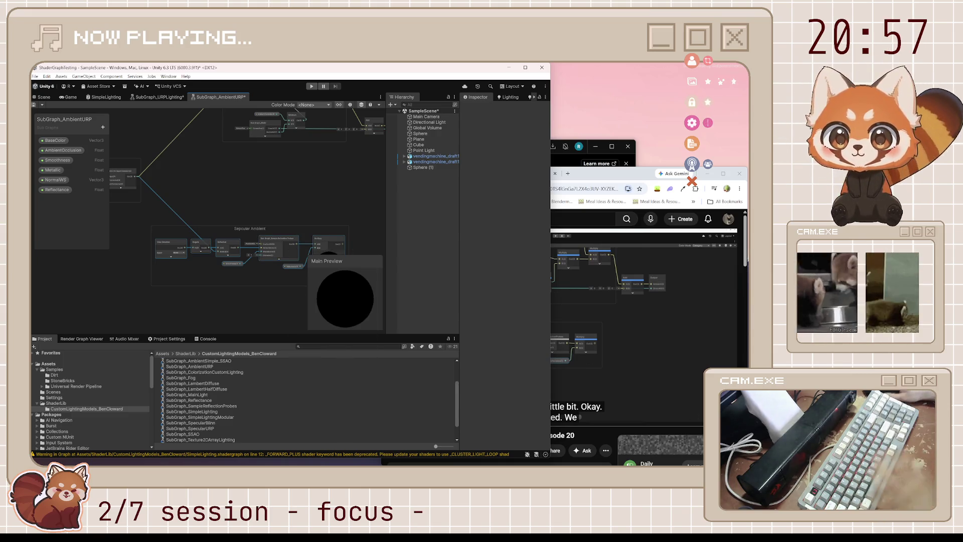
{"action": "left_click", "coordinate": [217, 233]}
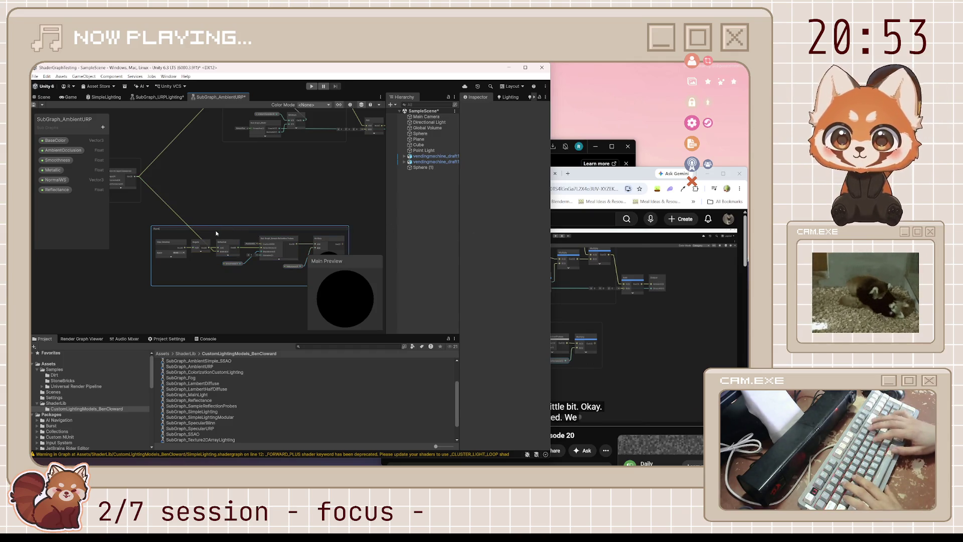
{"action": "type", "text": "SpecularAmbient"}
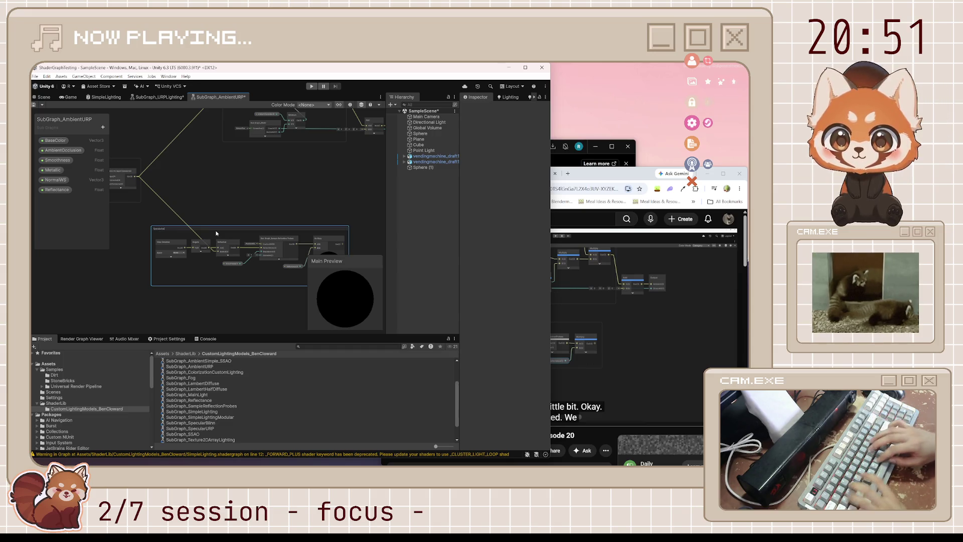
{"action": "key", "text": "Return"}
- Check the tutorial, then scroll the graph toward the Diffuse Ambient group
{"action": "left_click", "coordinate": [617, 299]}
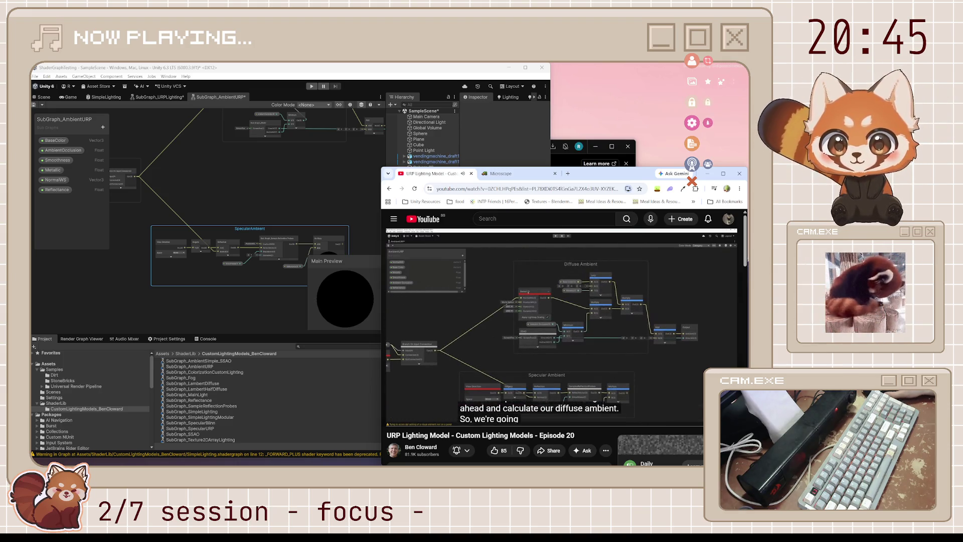
{"action": "left_click", "coordinate": [309, 200]}
{"action": "scroll", "coordinate": [308, 200], "scroll_direction": "up", "scroll_amount": 3}
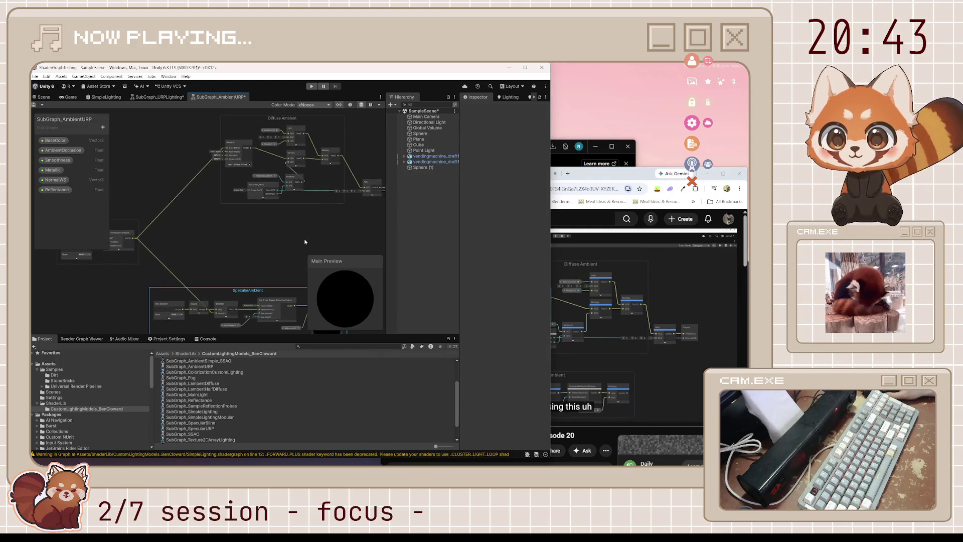
- Bring the tutorial forward, glance at the Microscape tab, and pause the video
{"action": "left_click", "coordinate": [578, 175]}
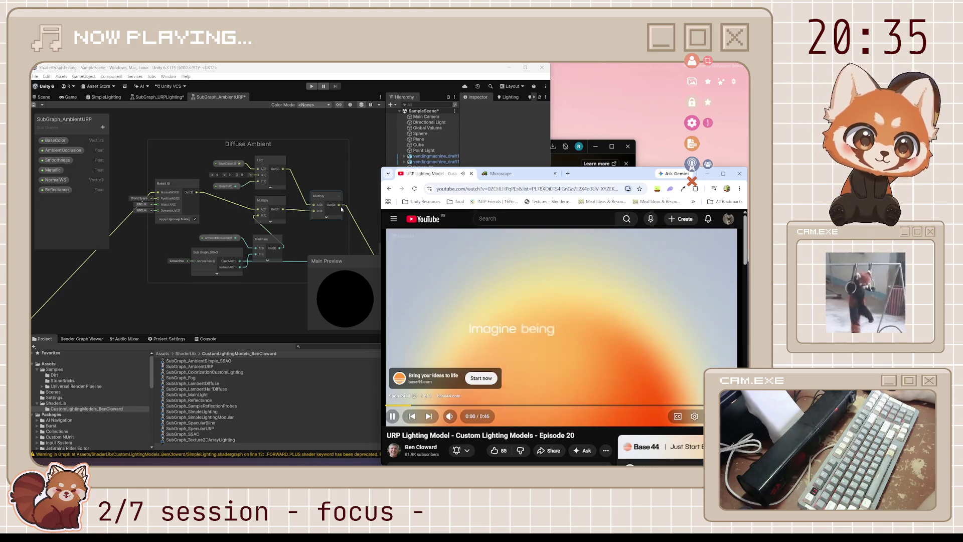
{"action": "left_click", "coordinate": [509, 176]}
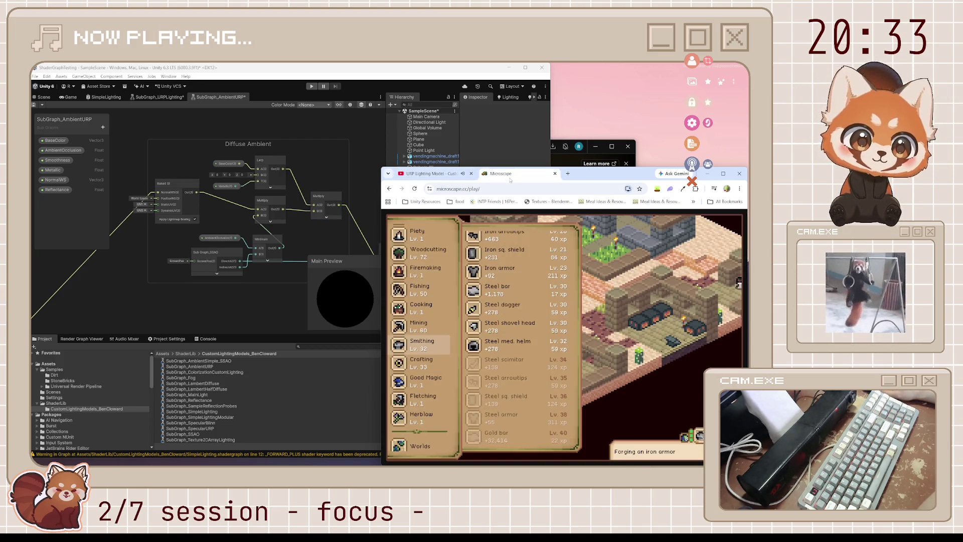
{"action": "left_click", "coordinate": [426, 174]}
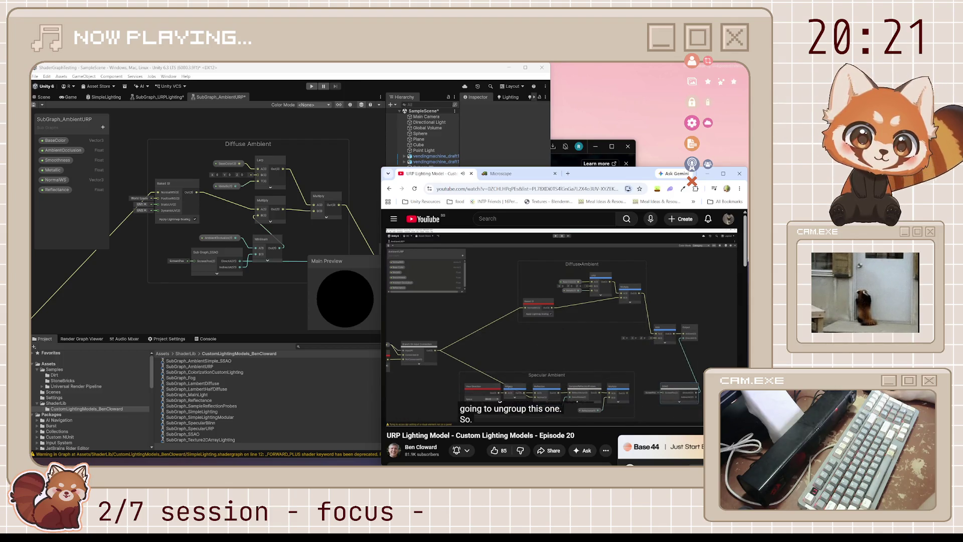
{"action": "left_click", "coordinate": [561, 321]}
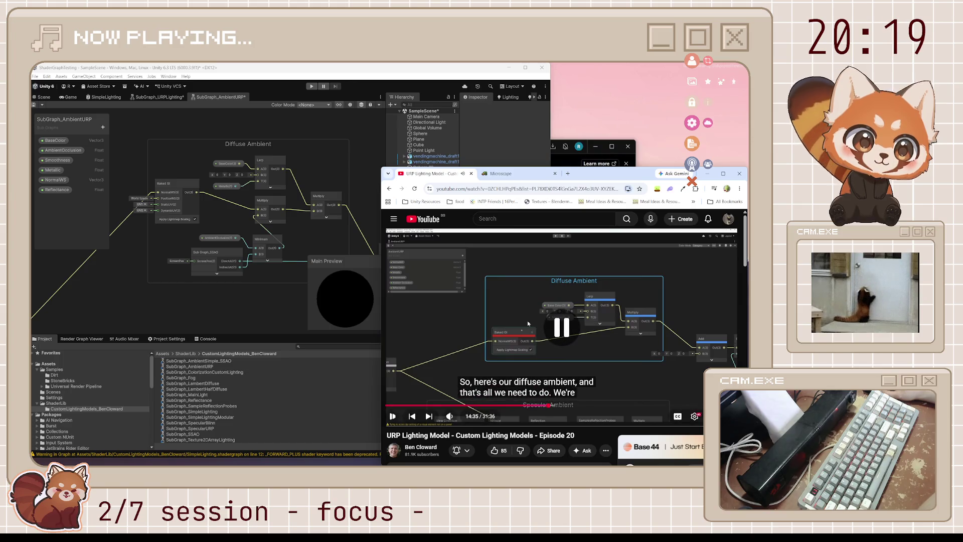
- Undo the Multiply, Minimum and AmbientOcclusion node additions, then view the Add and Output nodes
{"action": "key", "text": "ctrl+z"}
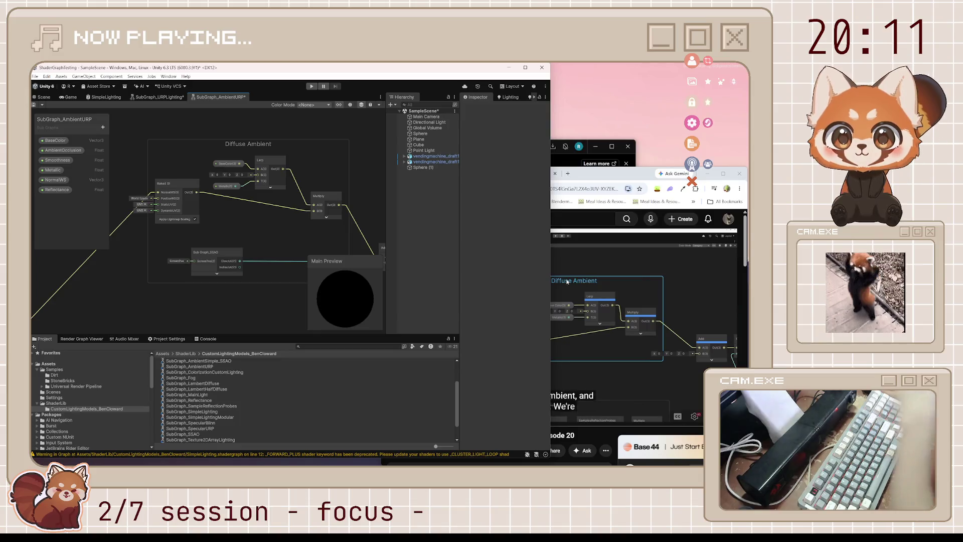
{"action": "left_click", "coordinate": [570, 288]}
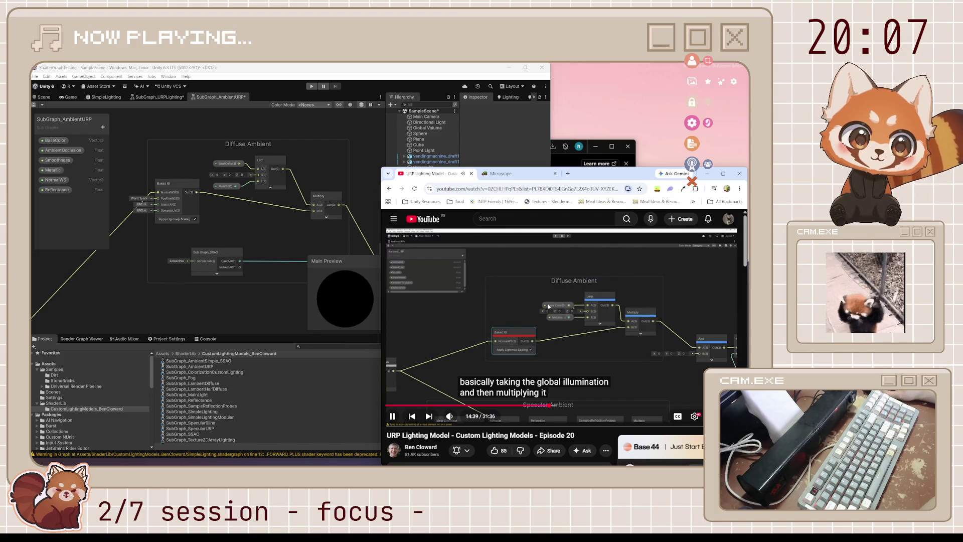
{"action": "left_click", "coordinate": [242, 297]}
{"action": "mouse_move", "coordinate": [192, 264]}
{"action": "left_mouse_down"}
{"action": "mouse_move", "coordinate": [142, 237]}
{"action": "mouse_move", "coordinate": [168, 217]}
{"action": "mouse_move", "coordinate": [197, 217]}
{"action": "left_mouse_up"}
- Move the Sub Graph_SSAO node down and to the right, then bring the Diffuse Ambient group into view
{"action": "right_click", "coordinate": [194, 223]}
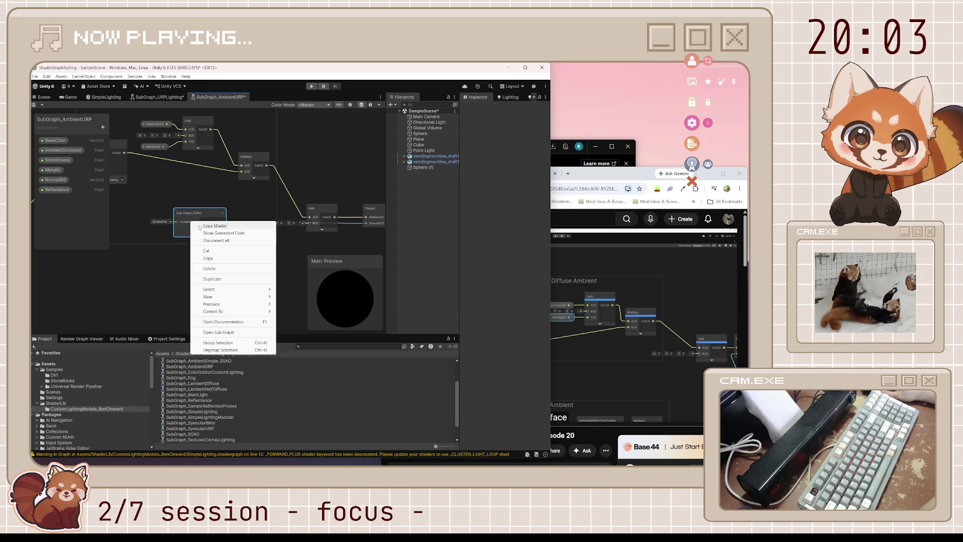
{"action": "left_click", "coordinate": [181, 271]}
{"action": "left_click_drag", "start_coordinate": [200, 218], "coordinate": [249, 274]}
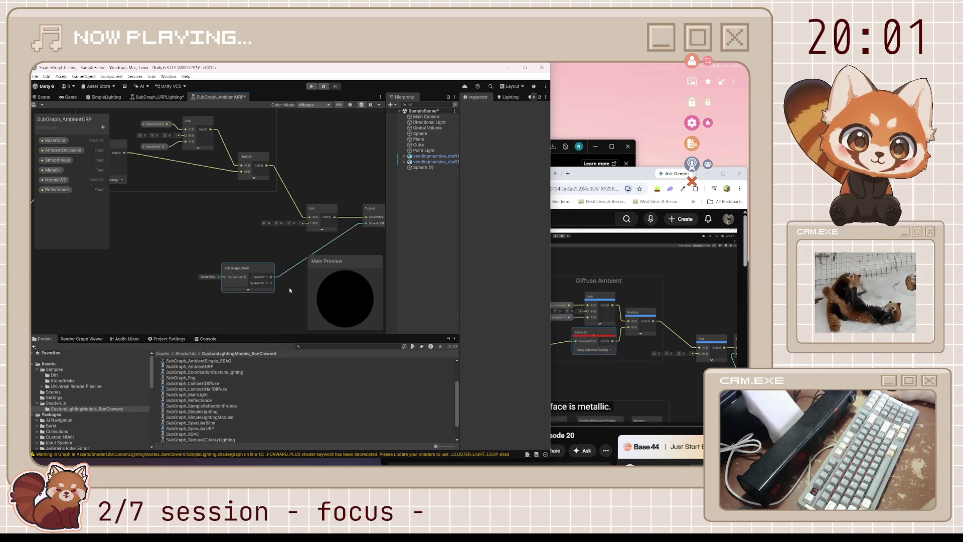
{"action": "left_click", "coordinate": [600, 179]}
{"action": "left_click_drag", "start_coordinate": [189, 178], "coordinate": [255, 206]}
- Play and pause the tutorial video around 14:58
{"action": "left_click", "coordinate": [593, 268]}
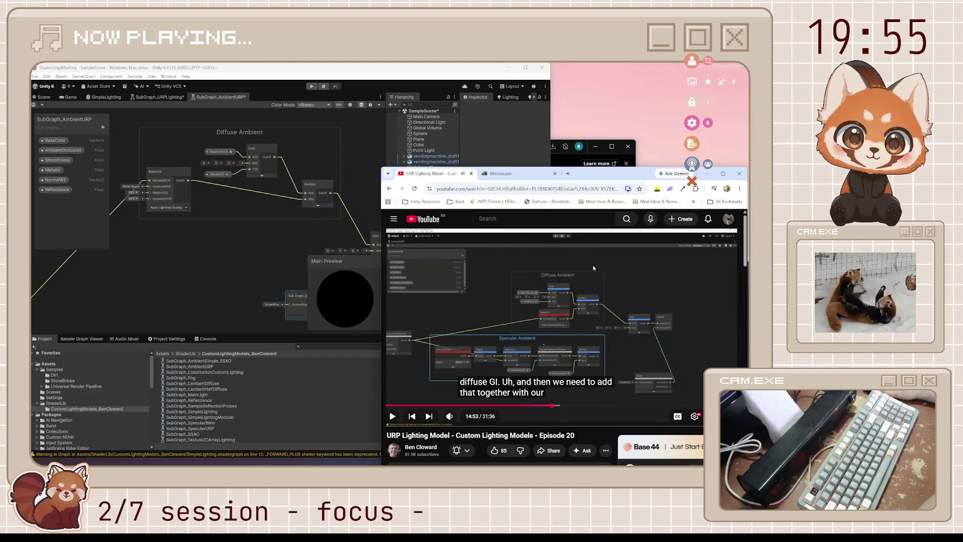
{"action": "left_click", "coordinate": [594, 267]}
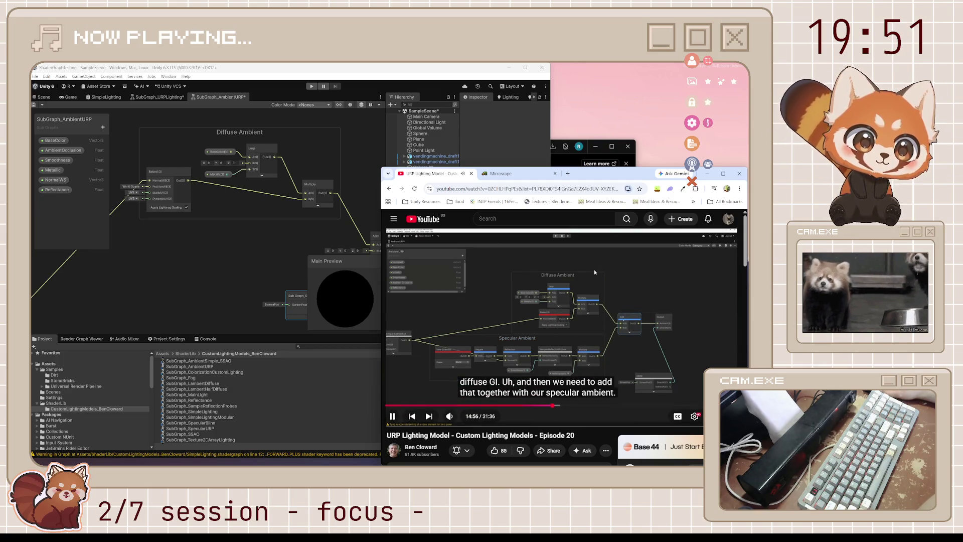
{"action": "left_click", "coordinate": [593, 269]}
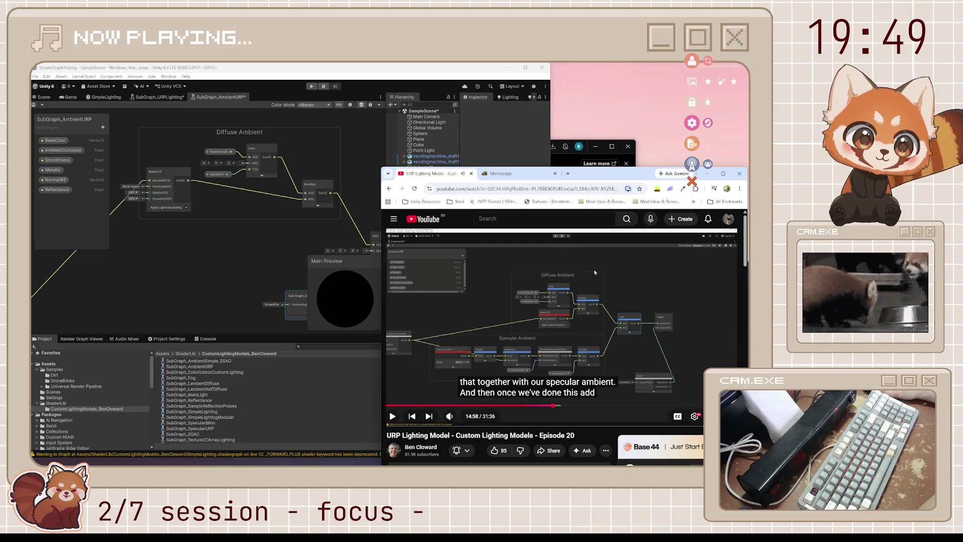
{"action": "left_click", "coordinate": [598, 334]}
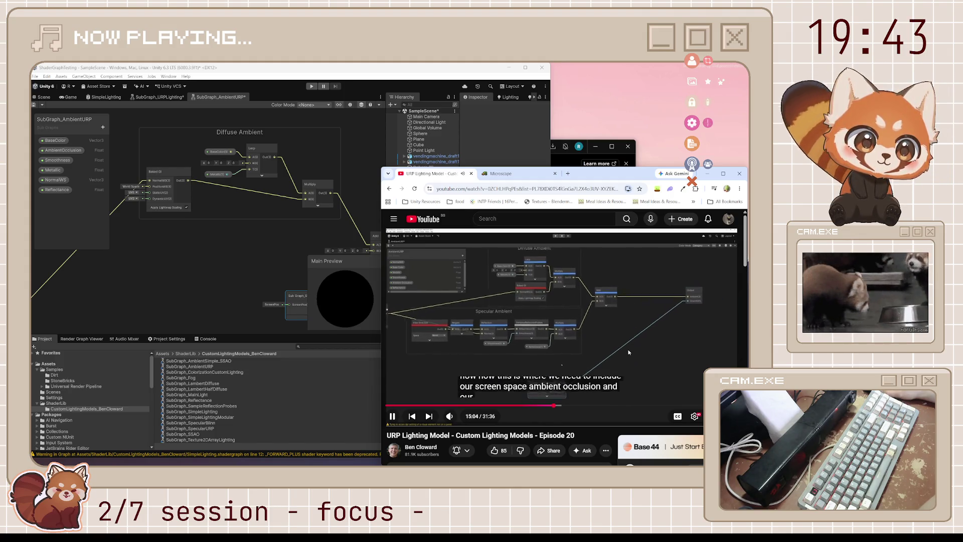
{"action": "key", "text": "space"}
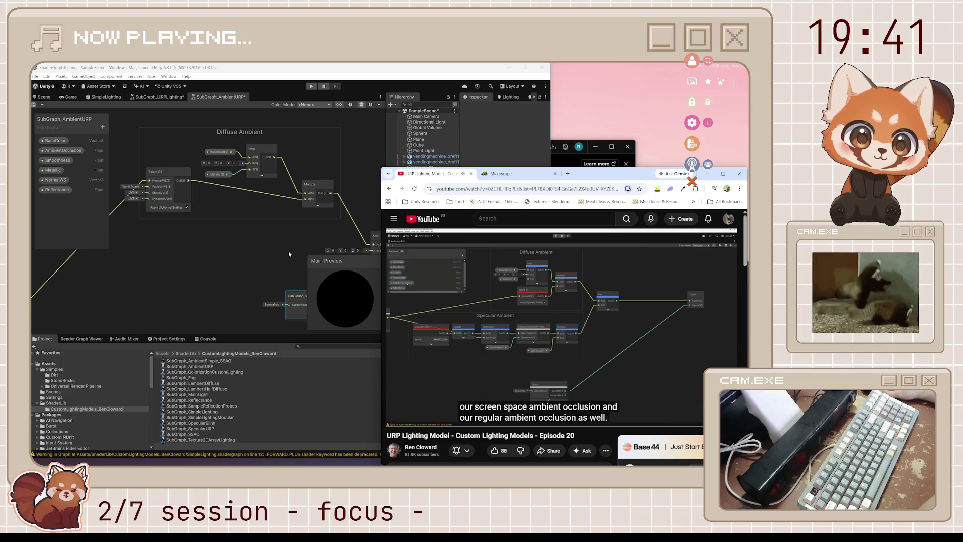
- Shift the Multiply node up-left and the Baked GI node to the right
{"action": "left_click_drag", "start_coordinate": [317, 187], "coordinate": [306, 174]}
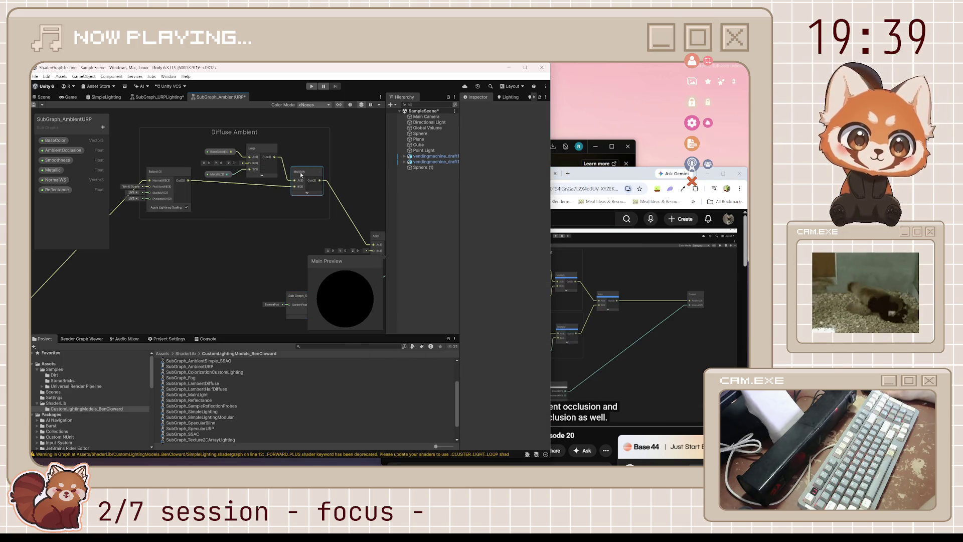
{"action": "left_click_drag", "start_coordinate": [152, 179], "coordinate": [248, 197]}
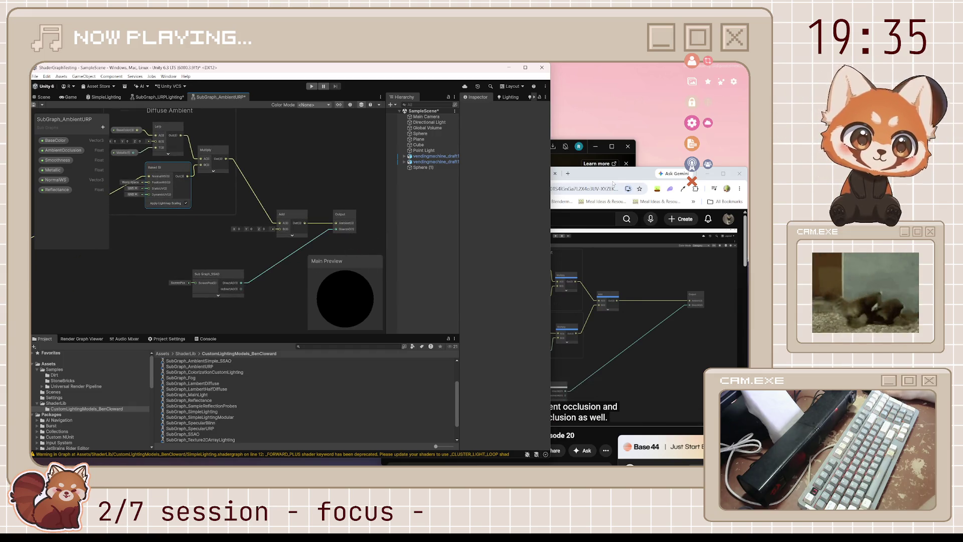
{"action": "left_click", "coordinate": [557, 376]}
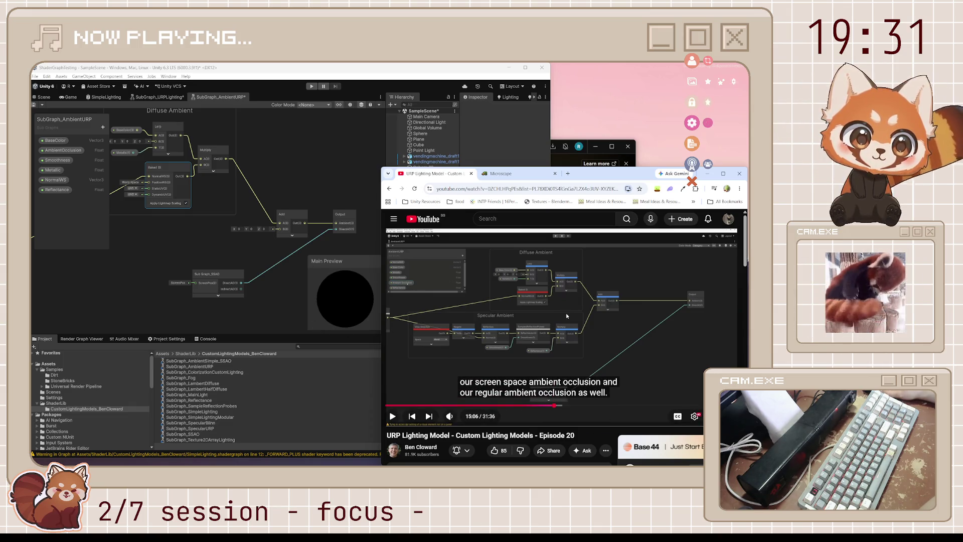
- Move Sub Graph_SSAO up beside the Add and Output nodes
{"action": "left_click", "coordinate": [278, 323]}
{"action": "scroll", "coordinate": [284, 254], "scroll_direction": "down", "scroll_amount": 3}
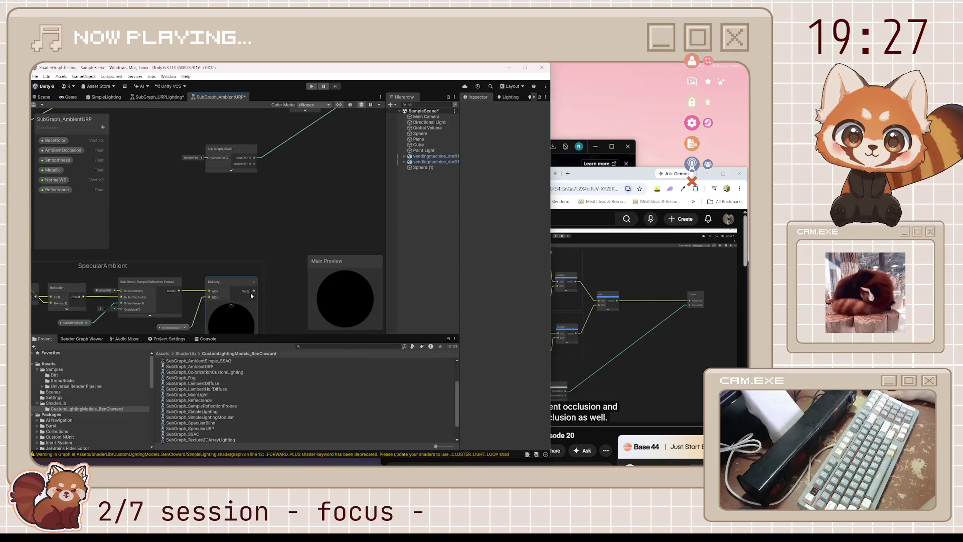
{"action": "scroll", "coordinate": [251, 293], "scroll_direction": "up", "scroll_amount": 3}
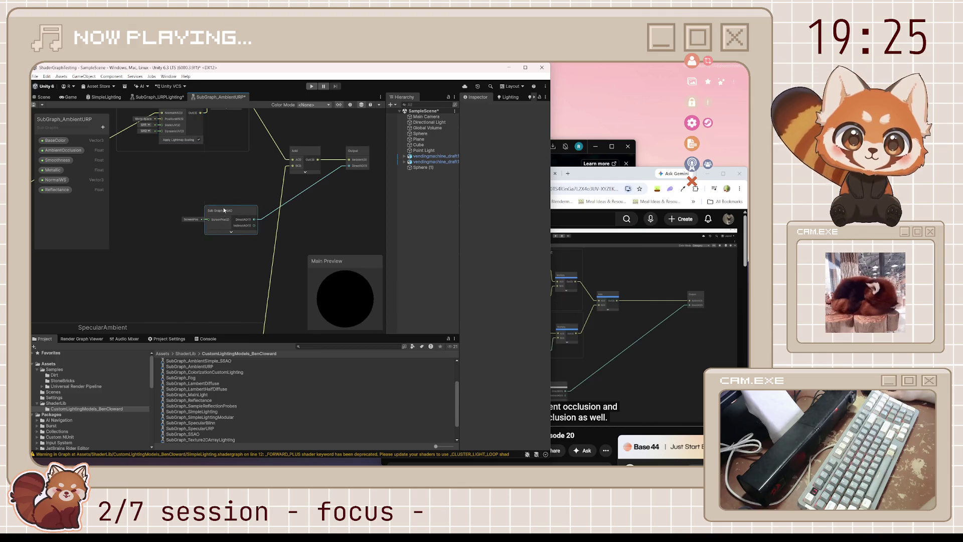
{"action": "left_click_drag", "start_coordinate": [223, 210], "coordinate": [334, 193]}
- Reposition the SpecularAmbient group up-right and the Normals group upward
{"action": "scroll", "coordinate": [269, 230], "scroll_direction": "down", "scroll_amount": 2}
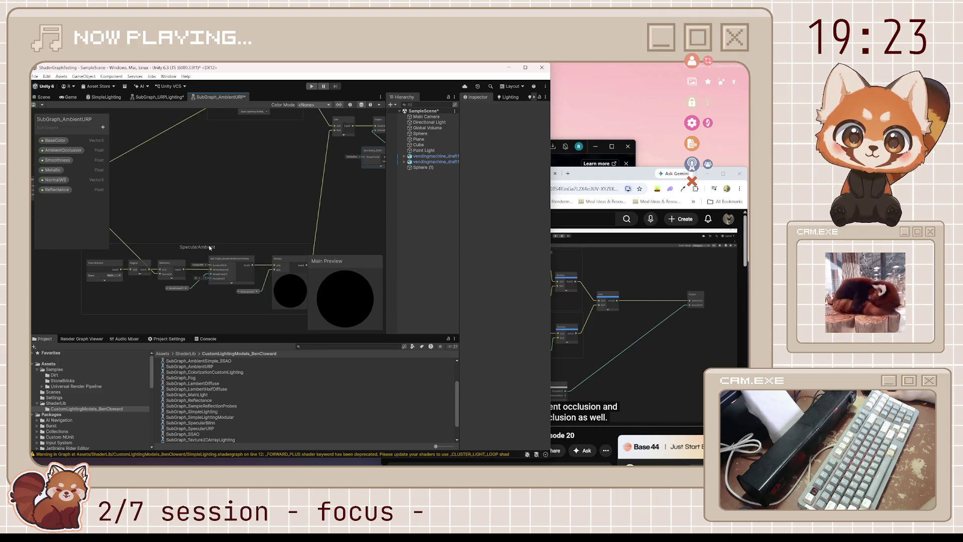
{"action": "mouse_move", "coordinate": [209, 248]}
{"action": "left_mouse_down"}
{"action": "mouse_move", "coordinate": [291, 217]}
{"action": "mouse_move", "coordinate": [214, 173]}
{"action": "mouse_move", "coordinate": [316, 211]}
{"action": "left_mouse_up"}
{"action": "mouse_move", "coordinate": [136, 244]}
{"action": "left_mouse_down"}
{"action": "mouse_move", "coordinate": [141, 164]}
{"action": "mouse_move", "coordinate": [167, 160]}
{"action": "left_mouse_up"}
{"action": "left_click", "coordinate": [38, 106]}
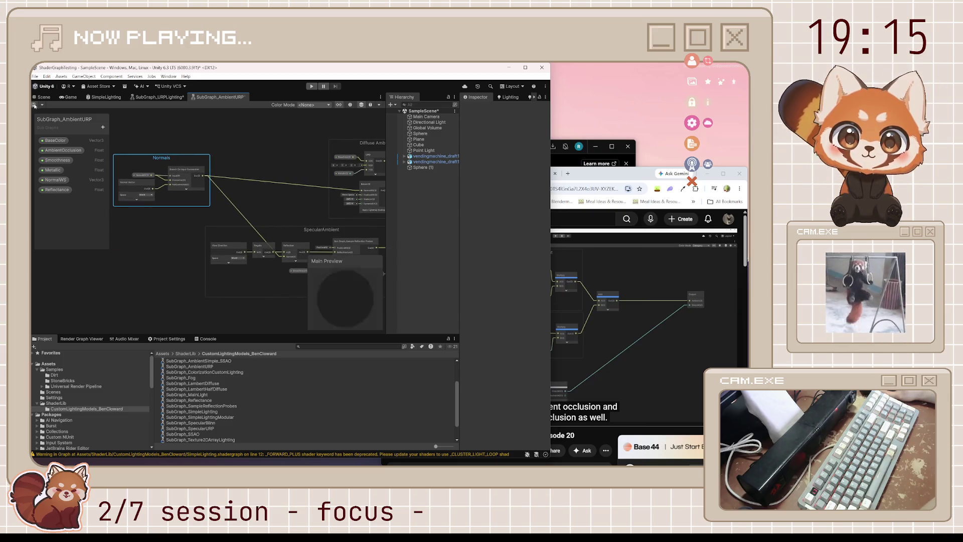
{"action": "key", "text": "a"}
{"action": "scroll", "coordinate": [175, 174], "scroll_direction": "up", "scroll_amount": 4}
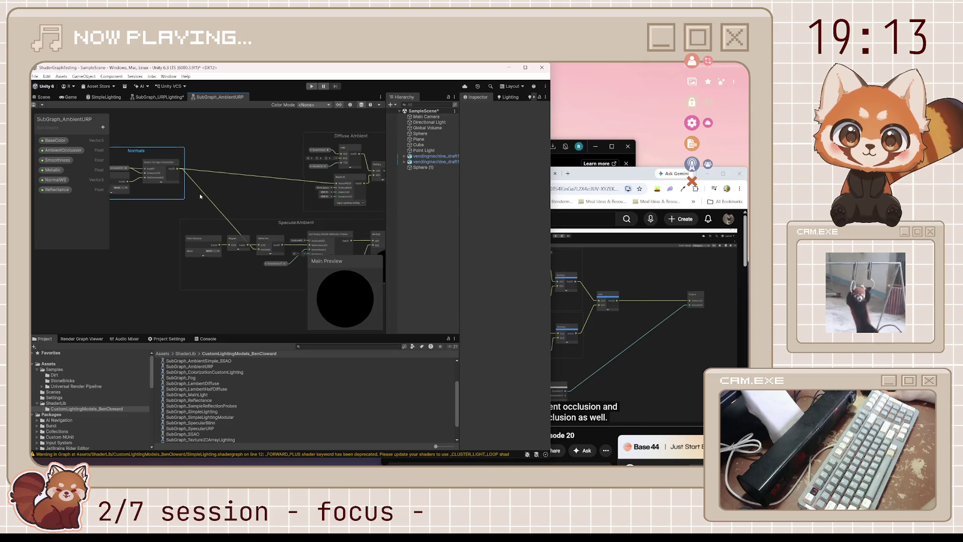
{"action": "mouse_move", "coordinate": [220, 163]}
{"action": "left_mouse_down"}
{"action": "mouse_move", "coordinate": [234, 173]}
{"action": "mouse_move", "coordinate": [195, 180]}
{"action": "left_mouse_up"}
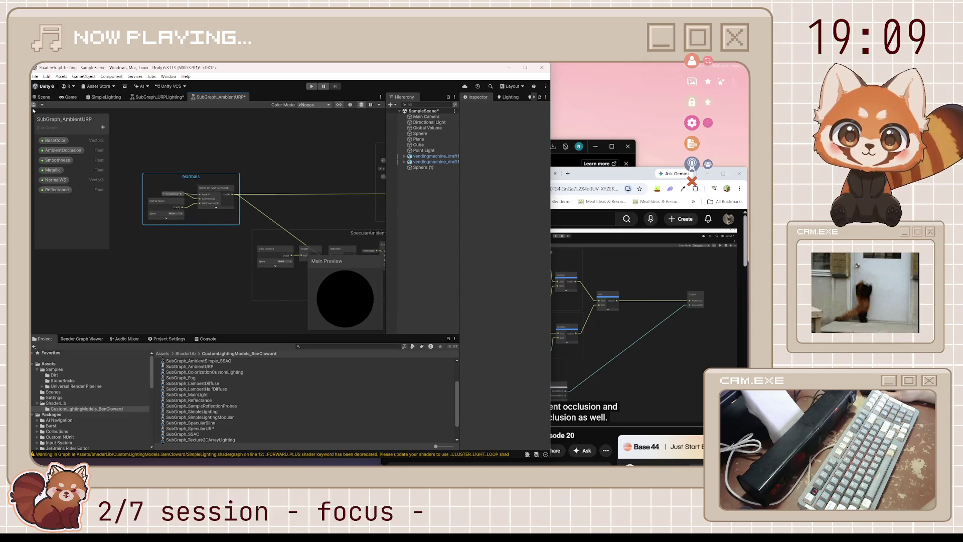
- Save the AmbientURP subgraph with Ctrl+S and recentre on Add, Output and SSAO
{"action": "key", "text": "ctrl+s"}
{"action": "left_click_drag", "start_coordinate": [352, 235], "coordinate": [268, 193]}
{"action": "left_click_drag", "start_coordinate": [362, 201], "coordinate": [265, 195]}
{"action": "scroll", "coordinate": [264, 195], "scroll_direction": "up", "scroll_amount": 3}
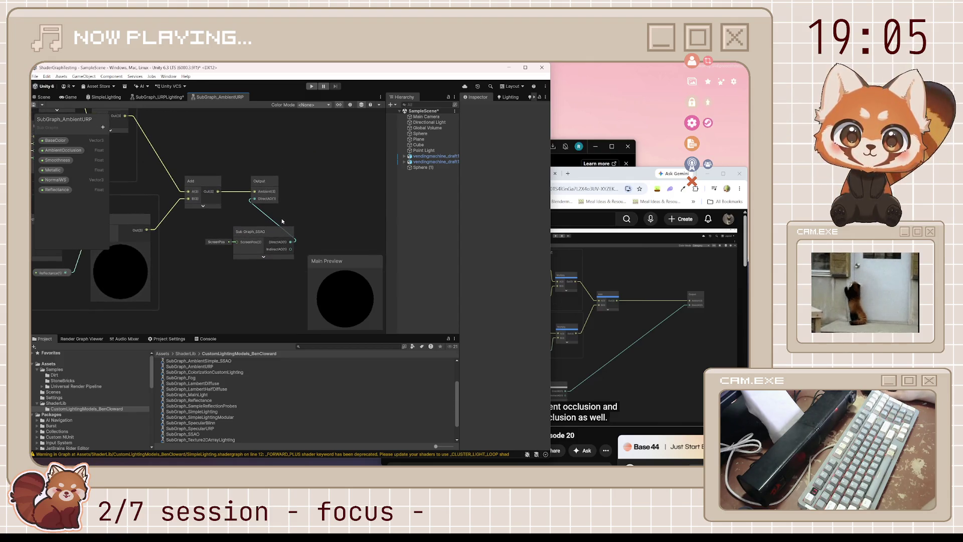
{"action": "left_click", "coordinate": [618, 285]}
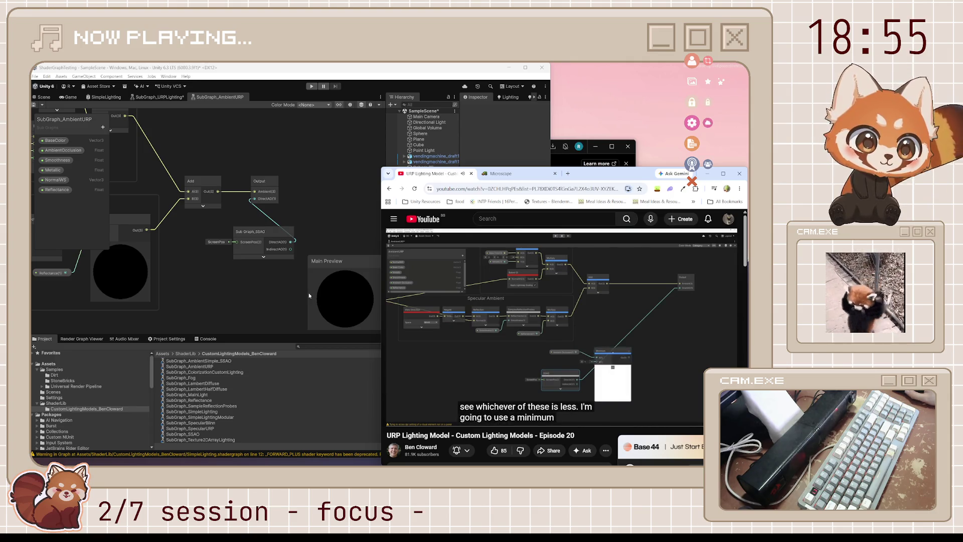
- Pause the tutorial, move SSAO down-left and Output right, and pull a connection from AmbientOcclusion's output
{"action": "mouse_move", "coordinate": [535, 322]}
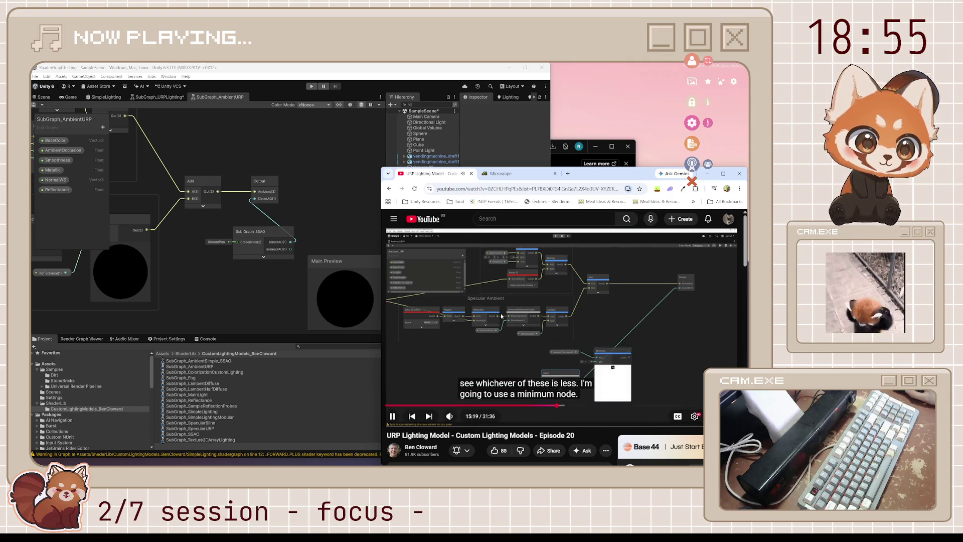
{"action": "left_click", "coordinate": [536, 322]}
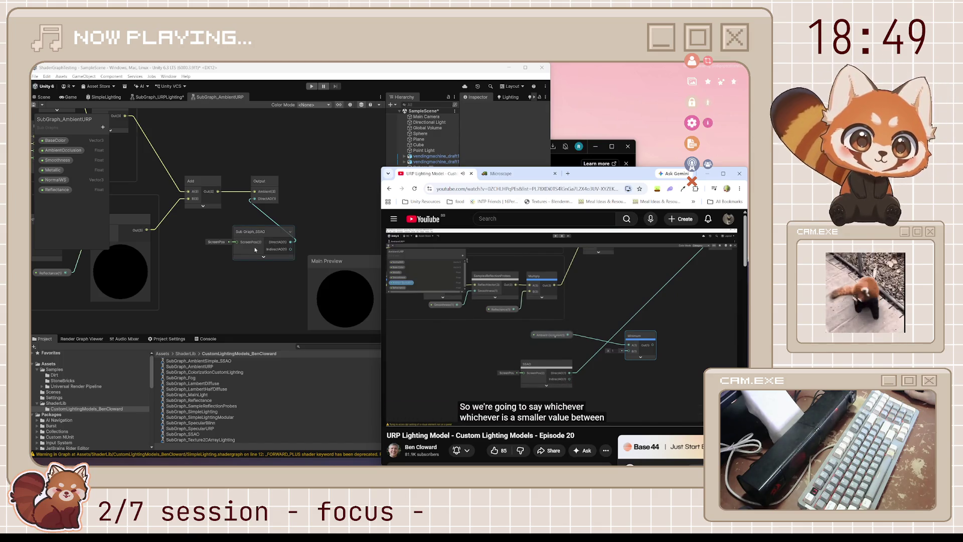
{"action": "left_click_drag", "start_coordinate": [256, 249], "coordinate": [226, 296]}
{"action": "left_click_drag", "start_coordinate": [256, 184], "coordinate": [331, 184]}
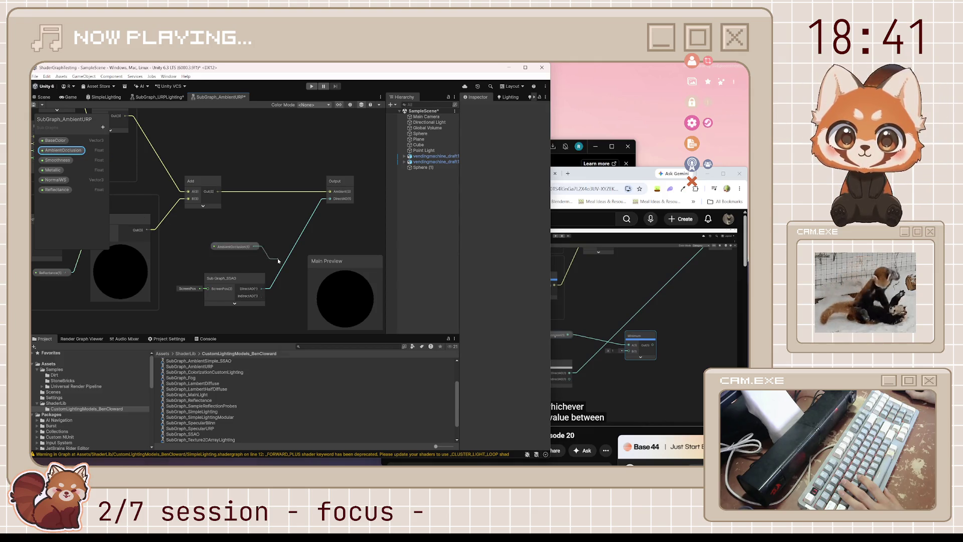
{"action": "left_click_drag", "start_coordinate": [253, 247], "coordinate": [278, 258]}
- Add a Minimum node from AmbientOcclusion, wire SSAO's DirectAO into its B input, and collapse its preview
{"action": "type", "text": "mini"}
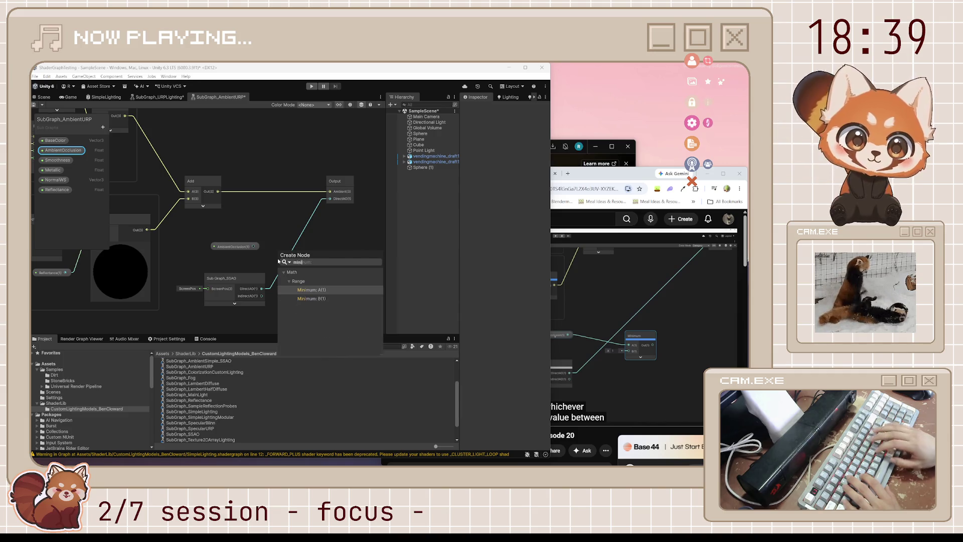
{"action": "key", "text": "Return"}
{"action": "left_click_drag", "start_coordinate": [278, 274], "coordinate": [278, 275]}
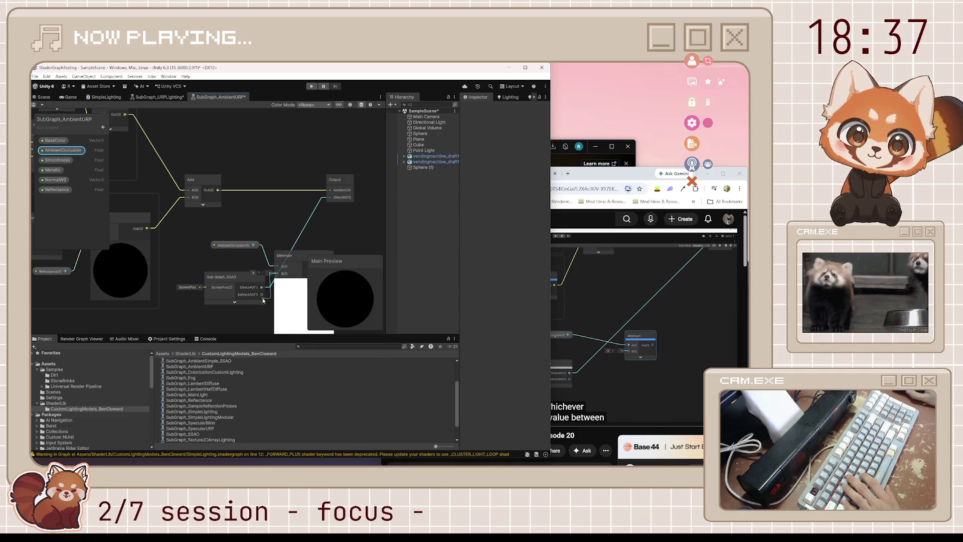
{"action": "mouse_move", "coordinate": [331, 248]}
{"action": "left_mouse_down"}
{"action": "mouse_move", "coordinate": [293, 229]}
{"action": "mouse_move", "coordinate": [299, 195]}
{"action": "left_mouse_up"}
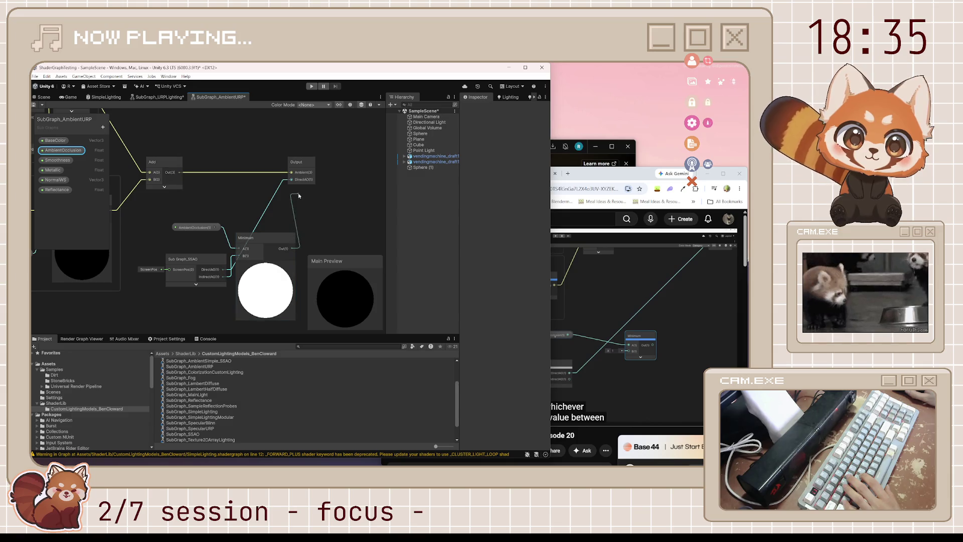
{"action": "key", "text": "alt+Tab"}
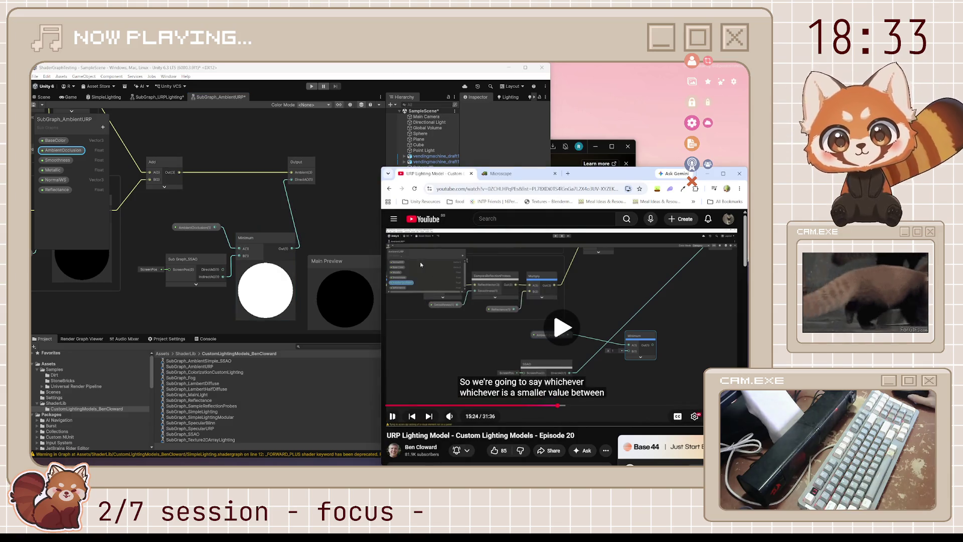
{"action": "left_click", "coordinate": [266, 266]}
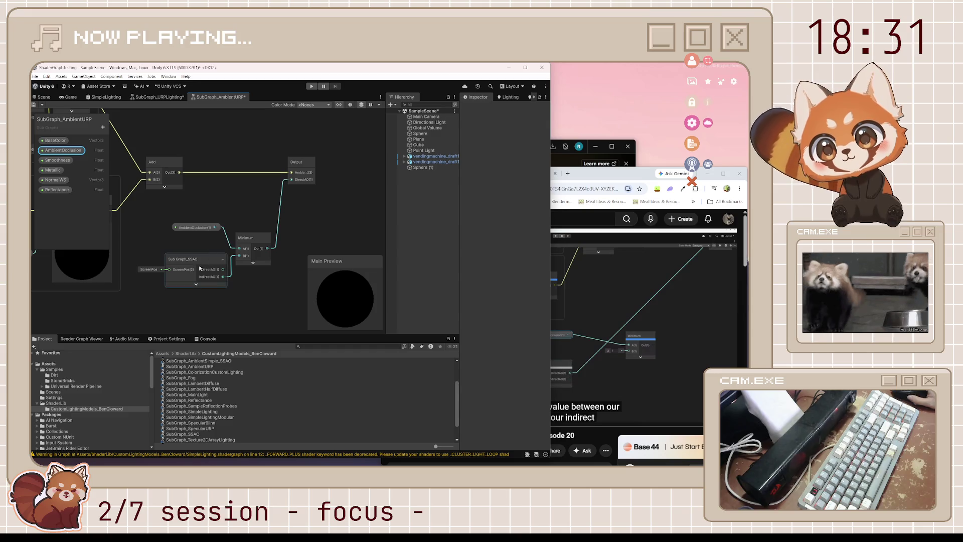
- Move the Output node right, shift the AmbientOcclusion, SSAO and Minimum nodes up-right, and save
{"action": "mouse_move", "coordinate": [199, 261]}
{"action": "left_mouse_down"}
{"action": "mouse_move", "coordinate": [192, 243]}
{"action": "mouse_move", "coordinate": [238, 227]}
{"action": "left_mouse_up"}
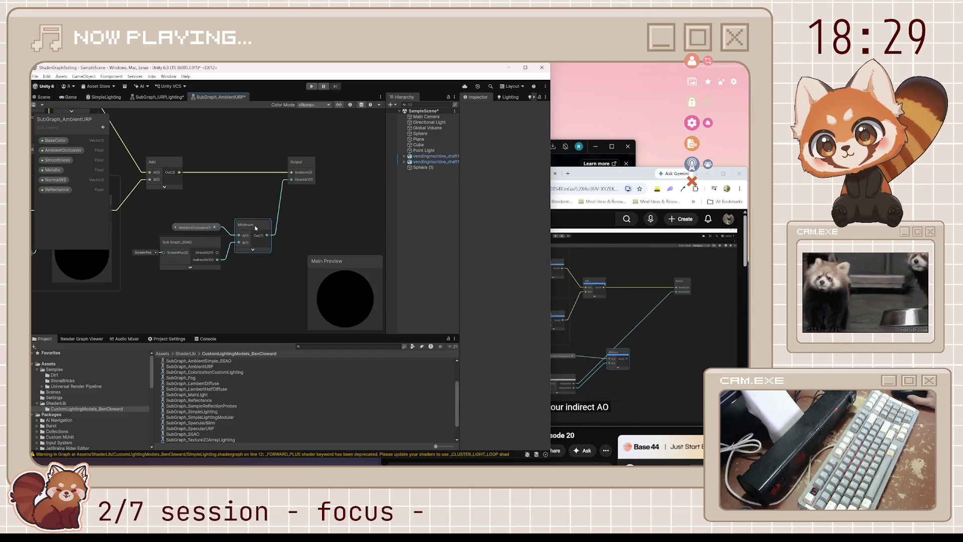
{"action": "left_click", "coordinate": [234, 213]}
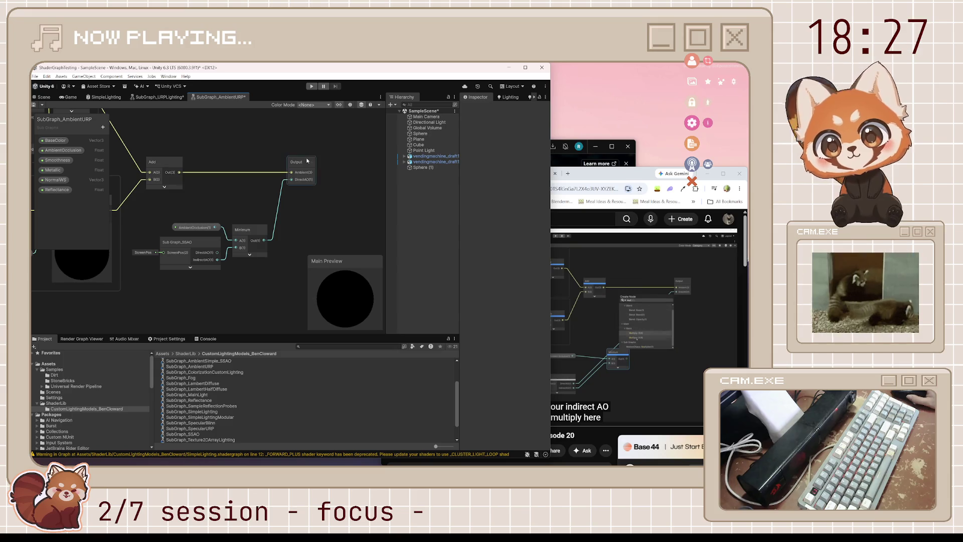
{"action": "mouse_move", "coordinate": [308, 161]}
{"action": "left_mouse_down"}
{"action": "mouse_move", "coordinate": [374, 161]}
{"action": "mouse_move", "coordinate": [350, 162]}
{"action": "left_mouse_up"}
{"action": "left_click_drag", "start_coordinate": [206, 266], "coordinate": [206, 266]}
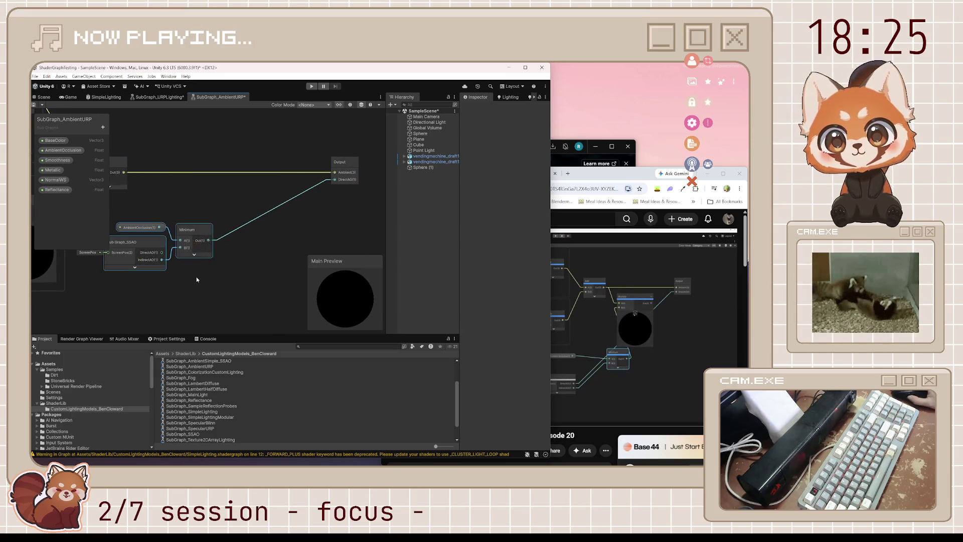
{"action": "left_click_drag", "start_coordinate": [201, 230], "coordinate": [281, 192]}
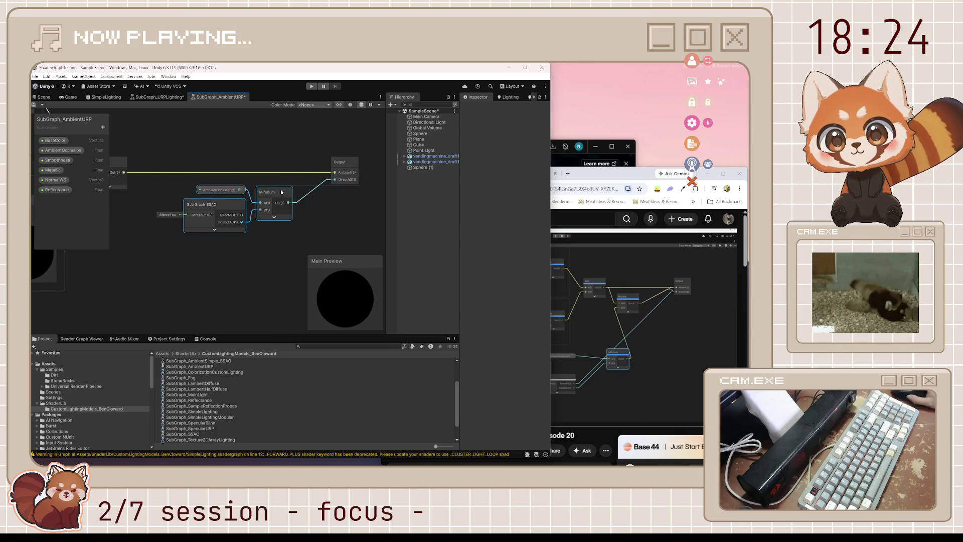
{"action": "left_click", "coordinate": [34, 105]}
- Pause the tutorial and pan the graph to show the Add and Output nodes
{"action": "left_click", "coordinate": [636, 173]}
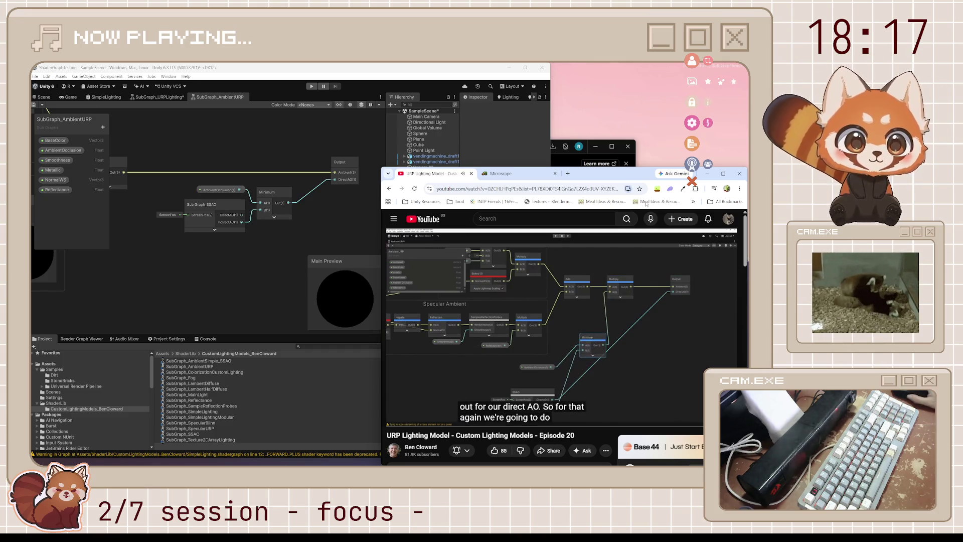
{"action": "left_click", "coordinate": [628, 318]}
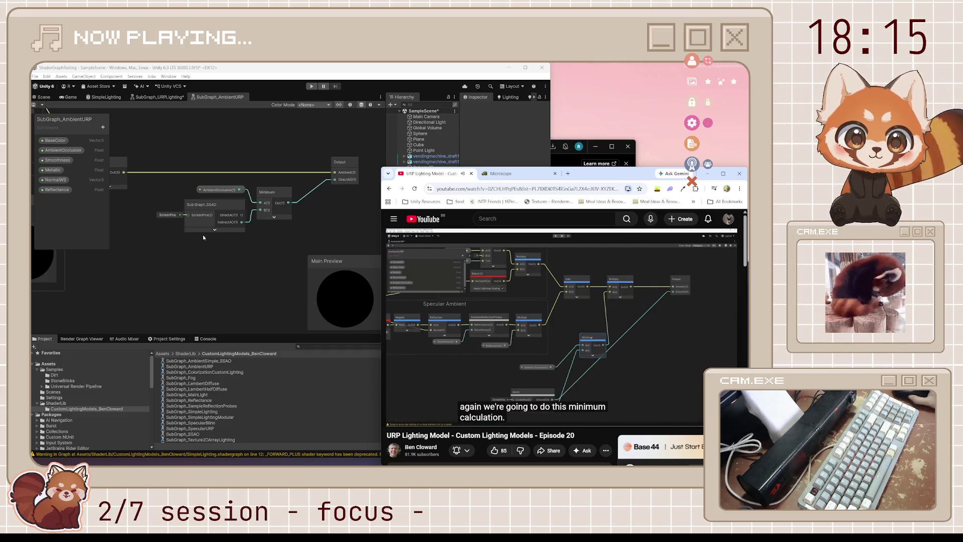
{"action": "mouse_move", "coordinate": [208, 213]}
{"action": "left_mouse_down"}
{"action": "mouse_move", "coordinate": [270, 236]}
{"action": "mouse_move", "coordinate": [260, 235]}
{"action": "left_mouse_up"}
{"action": "left_click", "coordinate": [598, 175]}
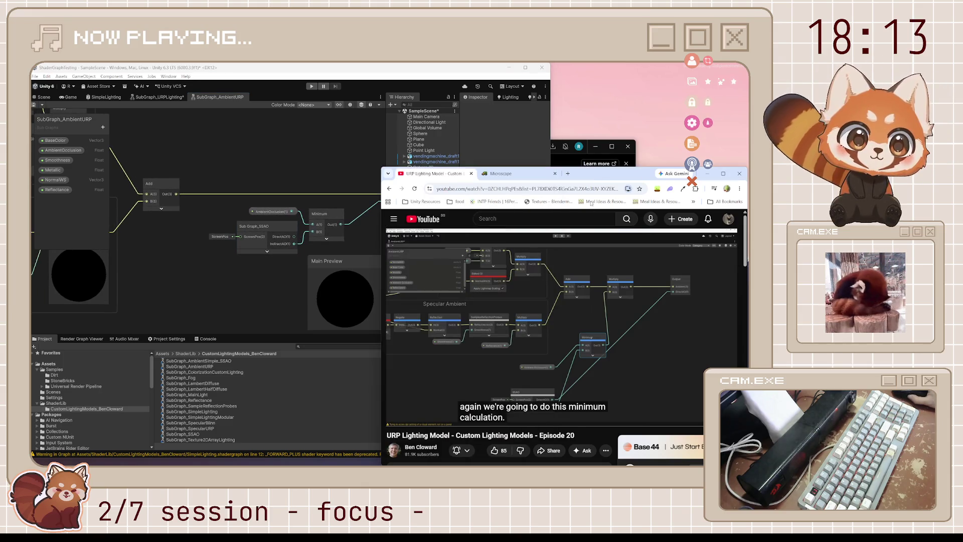
{"action": "mouse_move", "coordinate": [586, 332]}
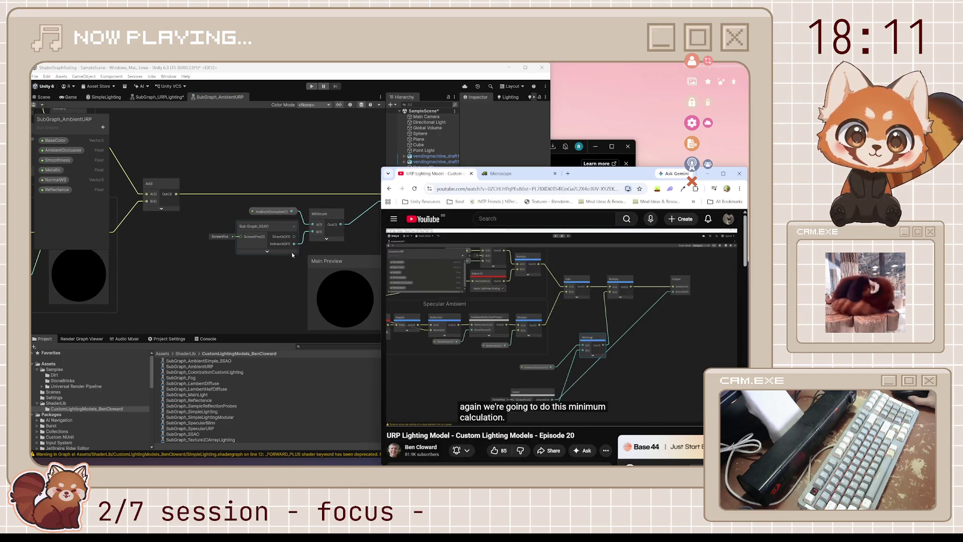
{"action": "left_click", "coordinate": [285, 276]}
{"action": "mouse_move", "coordinate": [335, 213]}
{"action": "left_mouse_down"}
{"action": "mouse_move", "coordinate": [283, 191]}
{"action": "mouse_move", "coordinate": [287, 255]}
{"action": "mouse_move", "coordinate": [262, 248]}
{"action": "left_mouse_up"}
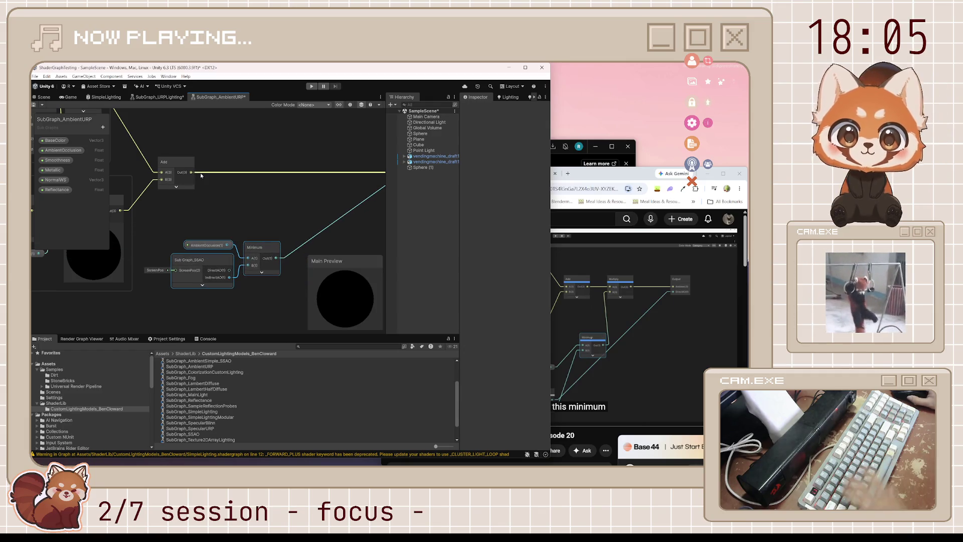
- Create a Multiply node from Add's output, feed Minimum into B, and send it to Output's ambient input
{"action": "left_click_drag", "start_coordinate": [192, 172], "coordinate": [264, 177]}
{"action": "type", "text": "multiply"}
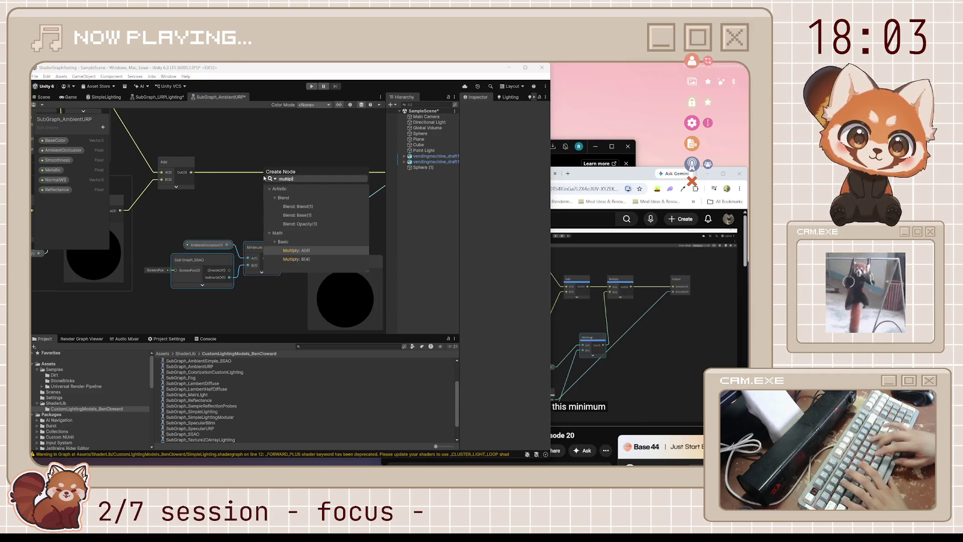
{"action": "key", "text": "Return"}
{"action": "left_click_drag", "start_coordinate": [264, 191], "coordinate": [278, 259]}
{"action": "left_click_drag", "start_coordinate": [291, 181], "coordinate": [294, 171]}
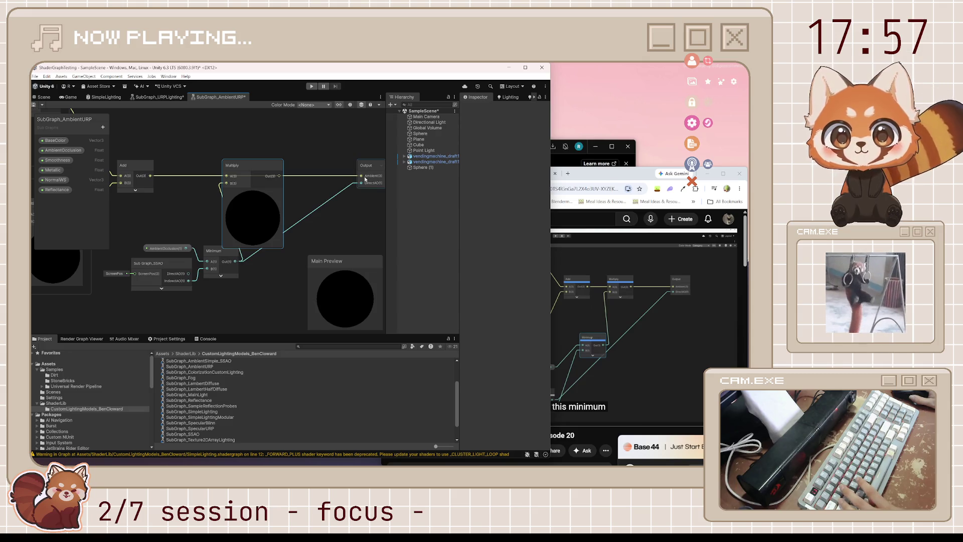
- Disconnect the Output's DirectAO input and move the SSAO, Minimum and AmbientOcclusion nodes up-left
{"action": "left_click_drag", "start_coordinate": [307, 182], "coordinate": [337, 183]}
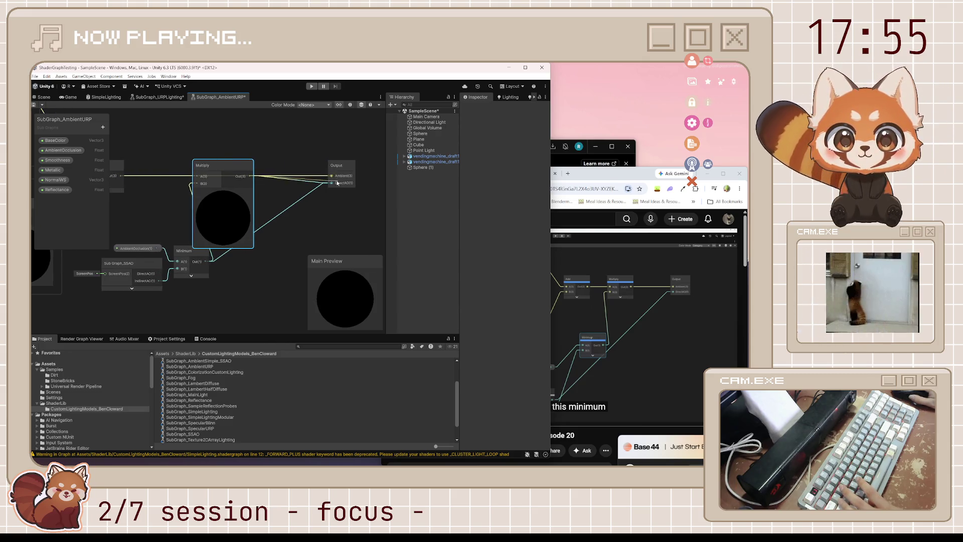
{"action": "left_click_drag", "start_coordinate": [314, 216], "coordinate": [327, 221]}
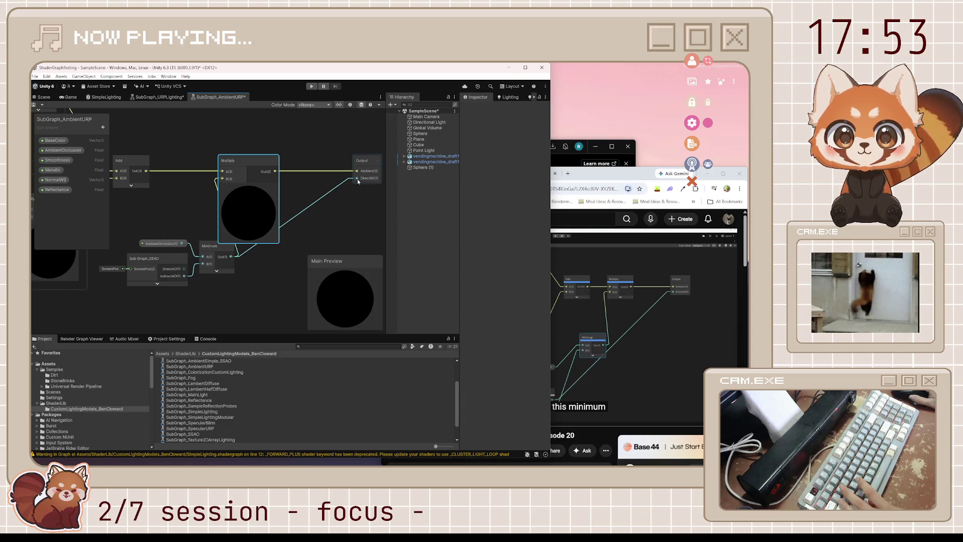
{"action": "left_click_drag", "start_coordinate": [358, 180], "coordinate": [330, 212]}
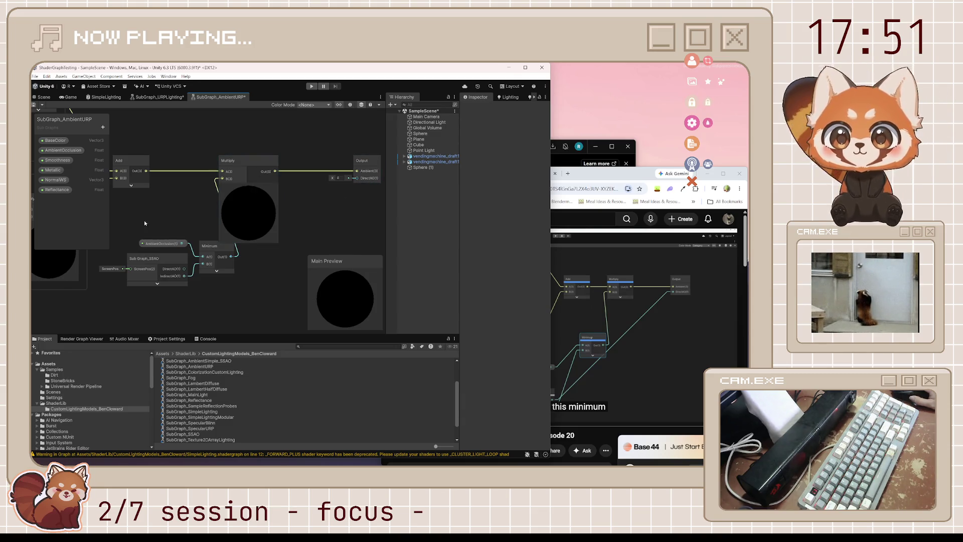
{"action": "left_click_drag", "start_coordinate": [222, 289], "coordinate": [195, 210]}
{"action": "left_click_drag", "start_coordinate": [243, 259], "coordinate": [317, 268]}
{"action": "key", "text": "alt+Tab"}
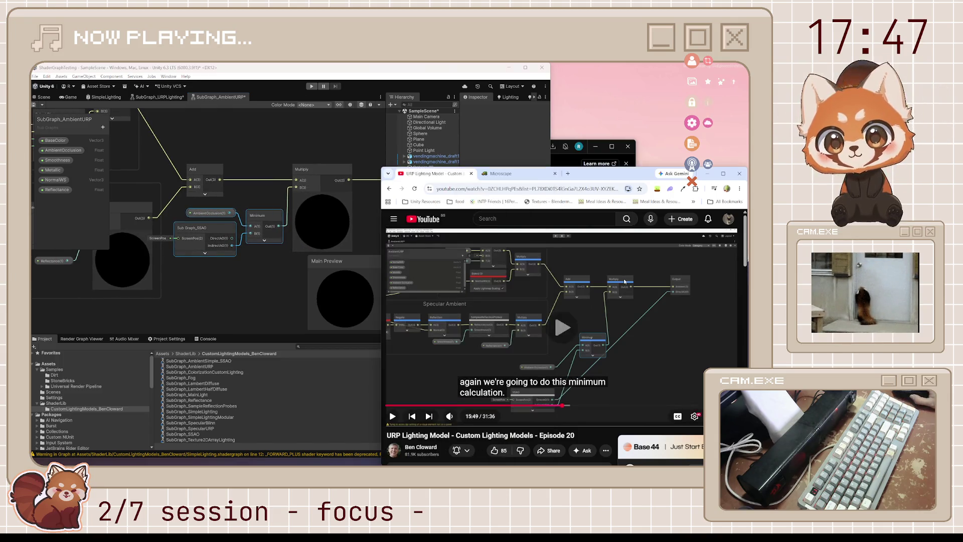
{"action": "key", "text": "space"}
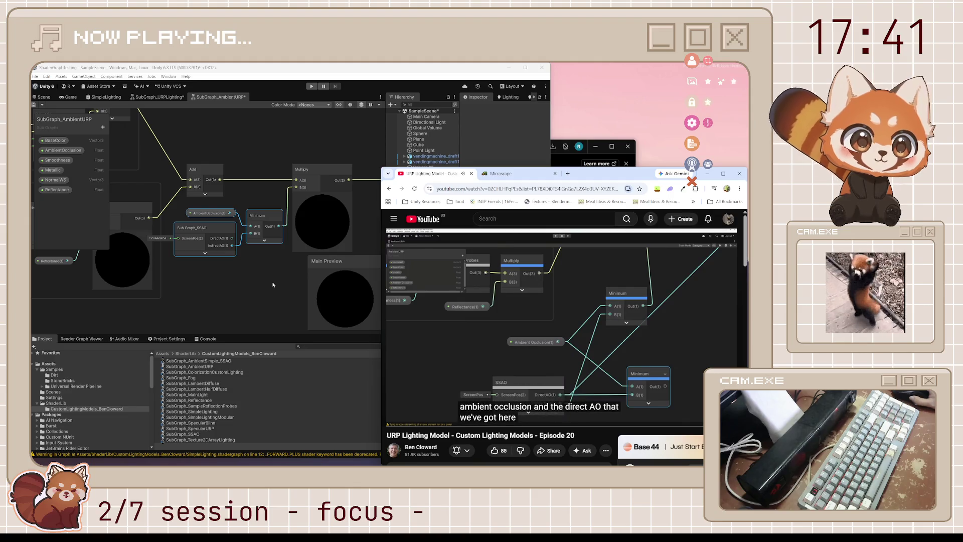
{"action": "left_click_drag", "start_coordinate": [273, 284], "coordinate": [240, 268]}
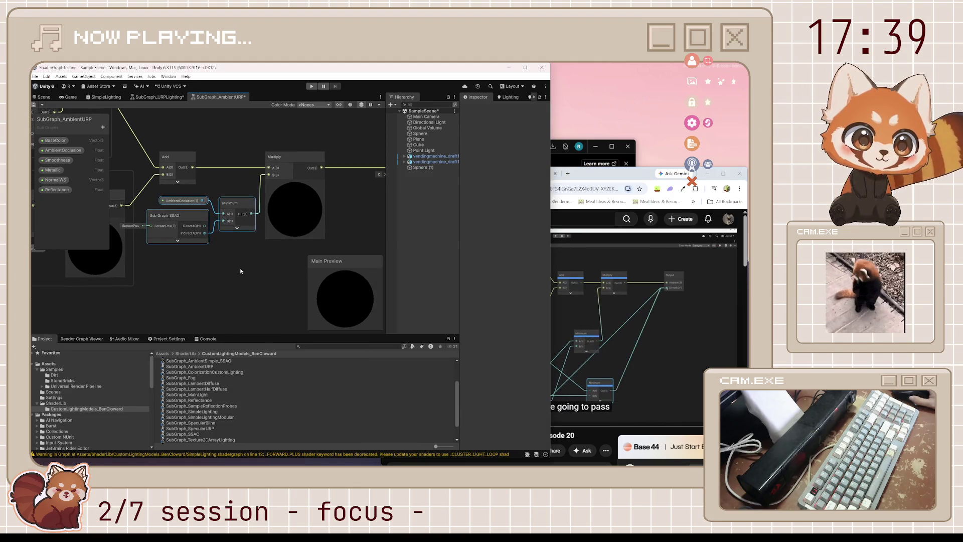
{"action": "left_click", "coordinate": [588, 323]}
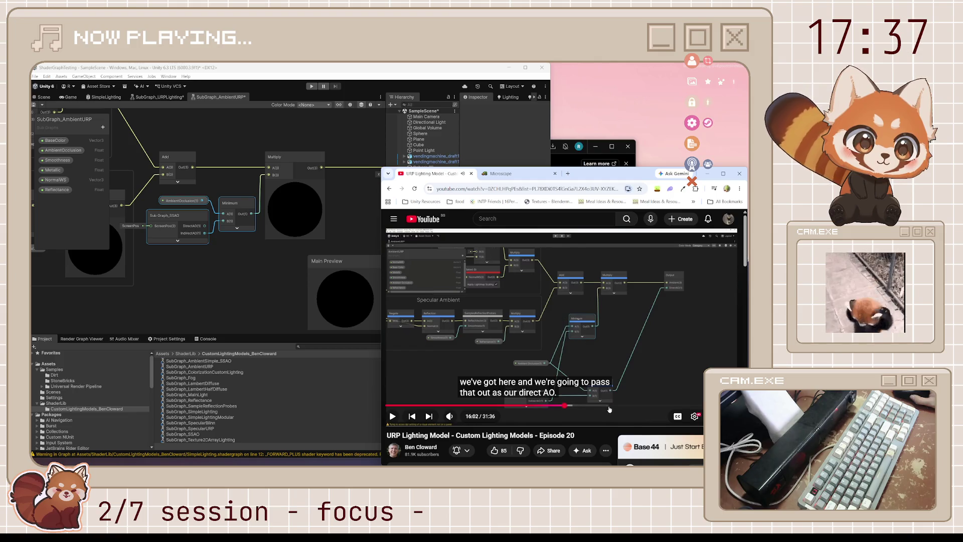
{"action": "mouse_move", "coordinate": [562, 387]}
{"action": "left_mouse_down"}
{"action": "mouse_move", "coordinate": [557, 398]}
{"action": "mouse_move", "coordinate": [537, 273]}
{"action": "left_mouse_up"}
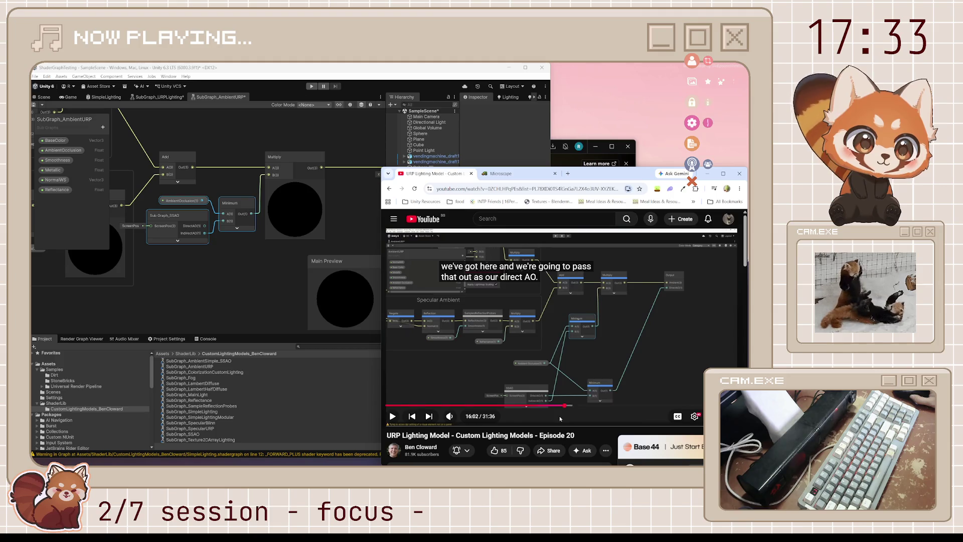
{"action": "mouse_move", "coordinate": [559, 465]}
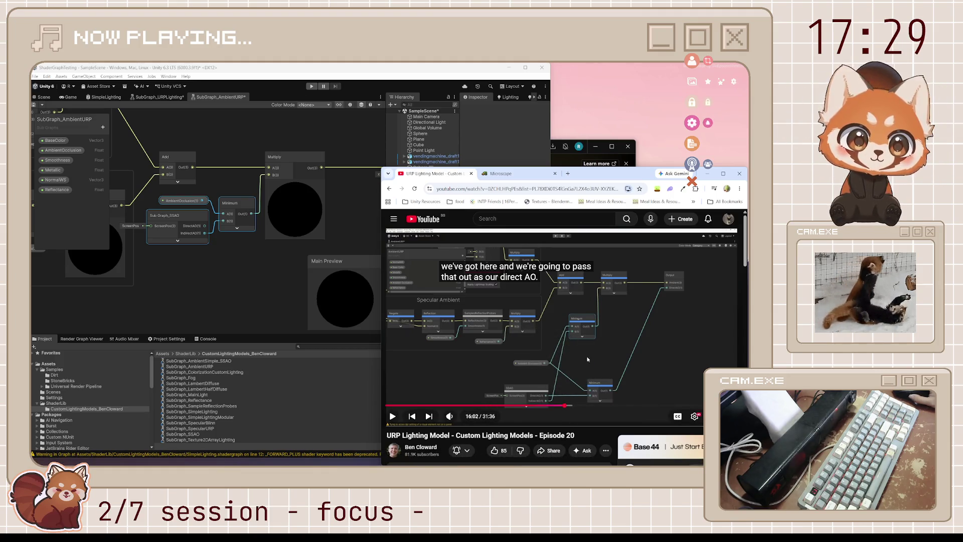
{"action": "left_click_drag", "start_coordinate": [205, 229], "coordinate": [229, 245]}
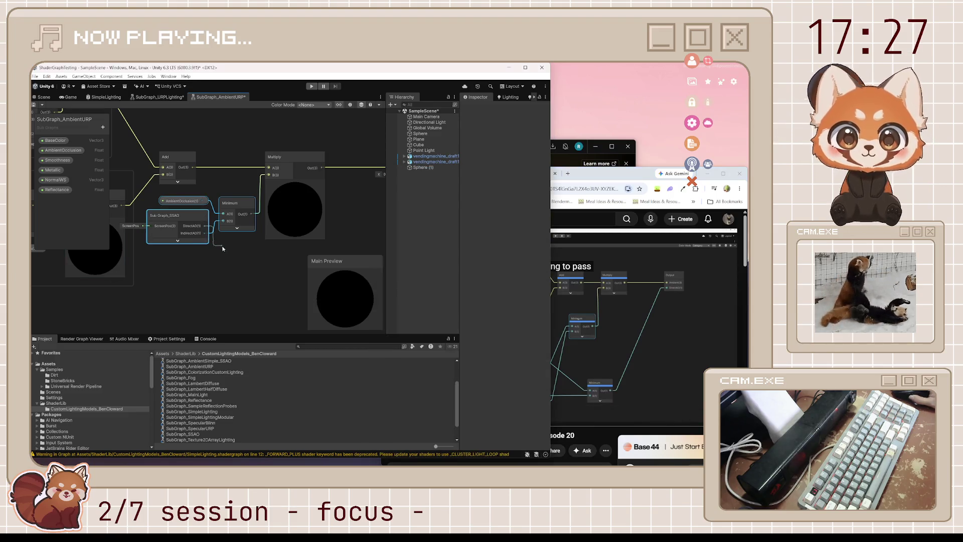
- Add a second Minimum node combining AmbientOcclusion and SSAO's DirectAO, feeding Output's DirectAO input
{"action": "type", "text": "min"}
{"action": "key", "text": "Return"}
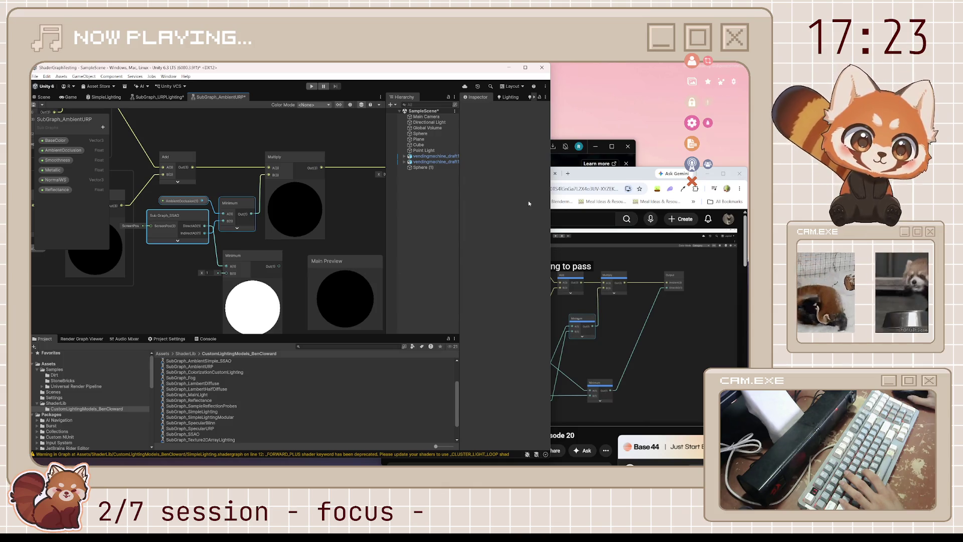
{"action": "left_click", "coordinate": [588, 178]}
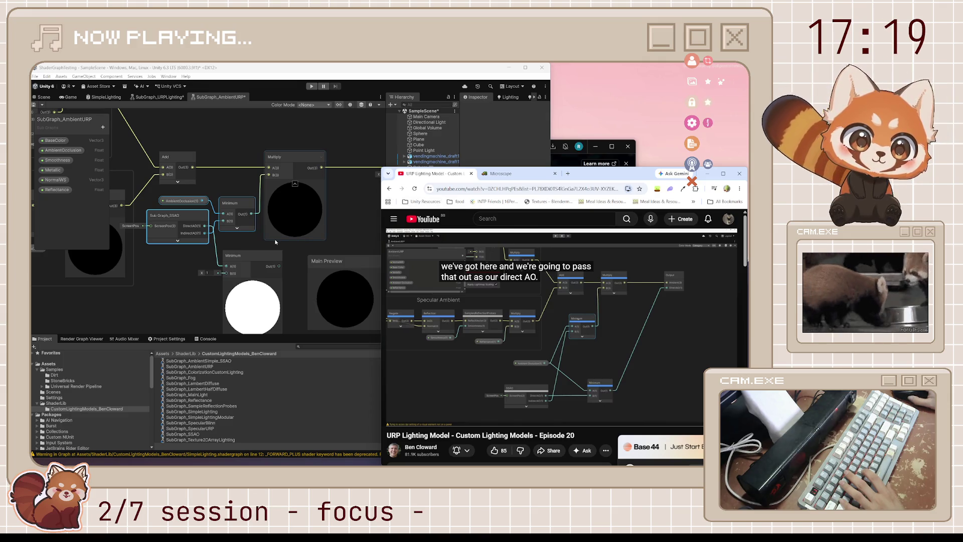
{"action": "left_click", "coordinate": [204, 202]}
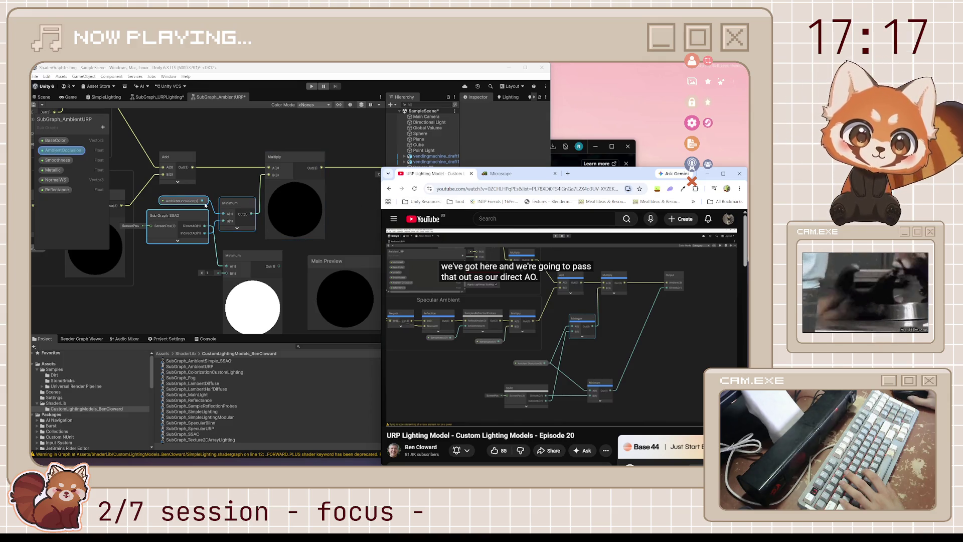
{"action": "left_click", "coordinate": [203, 201]}
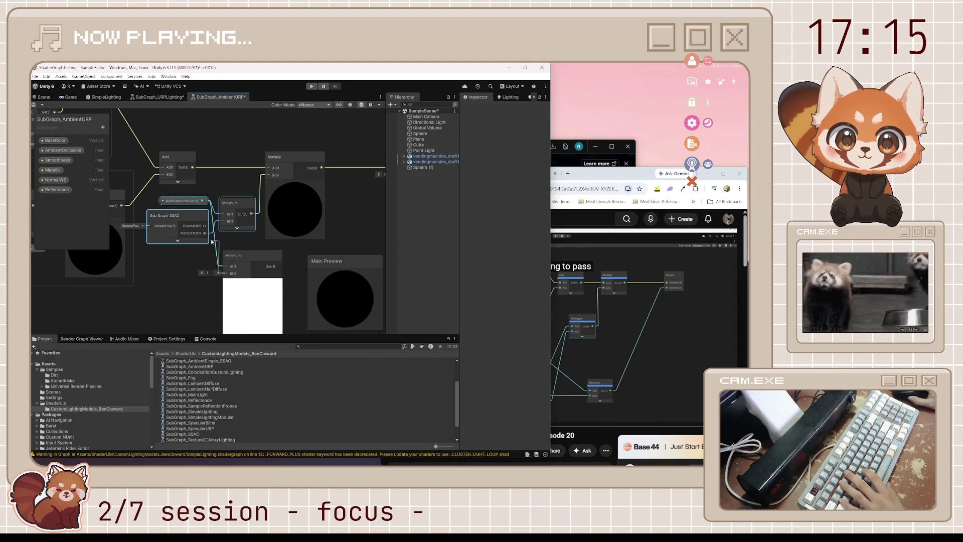
{"action": "left_click_drag", "start_coordinate": [211, 241], "coordinate": [208, 228]}
{"action": "mouse_move", "coordinate": [279, 266]}
{"action": "left_mouse_down"}
{"action": "mouse_move", "coordinate": [355, 179]}
{"action": "mouse_move", "coordinate": [293, 175]}
{"action": "left_mouse_up"}
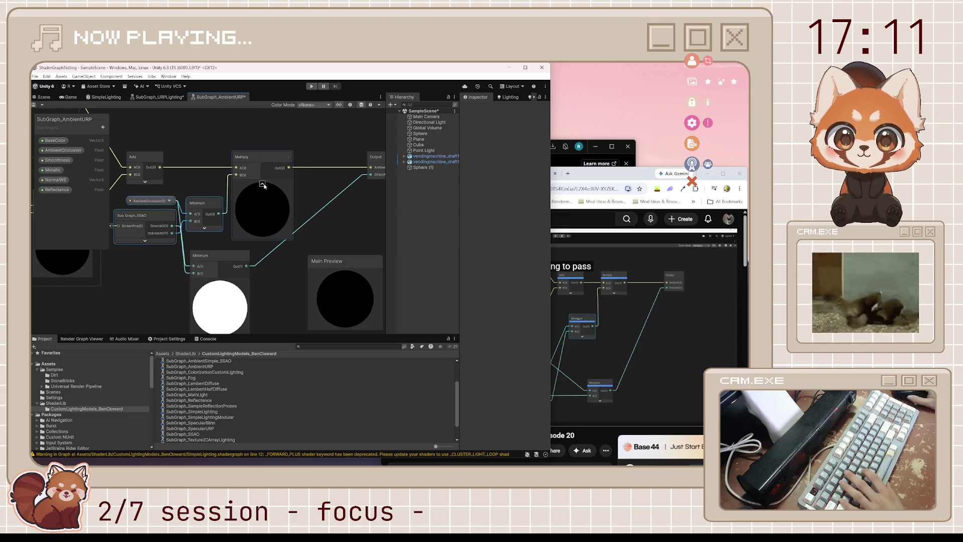
- Collapse the Multiply and lower Minimum previews, stack the two Minimum nodes vertically, and save
{"action": "left_click", "coordinate": [261, 184]}
{"action": "mouse_move", "coordinate": [226, 259]}
{"action": "left_mouse_down"}
{"action": "mouse_move", "coordinate": [286, 240]}
{"action": "mouse_move", "coordinate": [204, 244]}
{"action": "left_mouse_up"}
{"action": "left_click", "coordinate": [249, 271]}
{"action": "left_click_drag", "start_coordinate": [208, 211], "coordinate": [207, 188]}
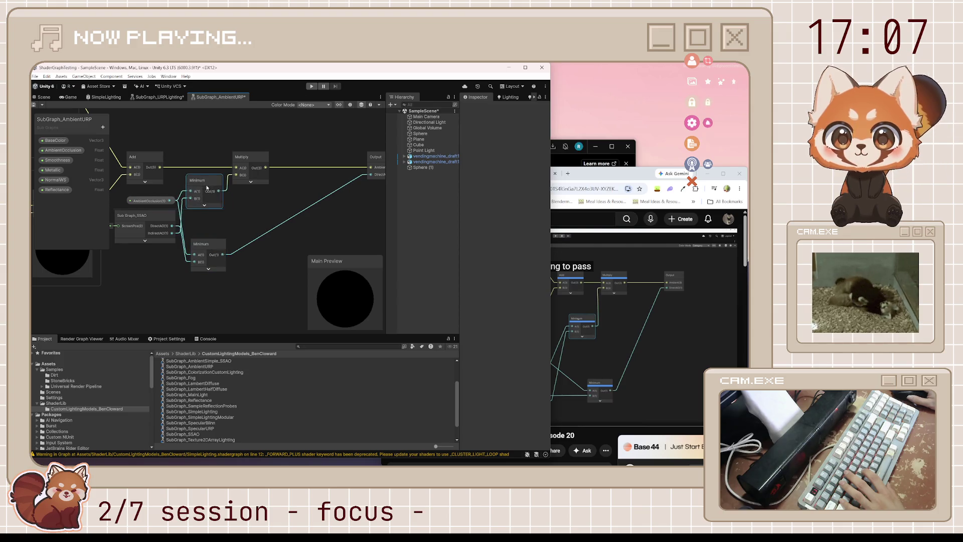
{"action": "left_click_drag", "start_coordinate": [201, 244], "coordinate": [195, 215]}
{"action": "left_click", "coordinate": [274, 215]}
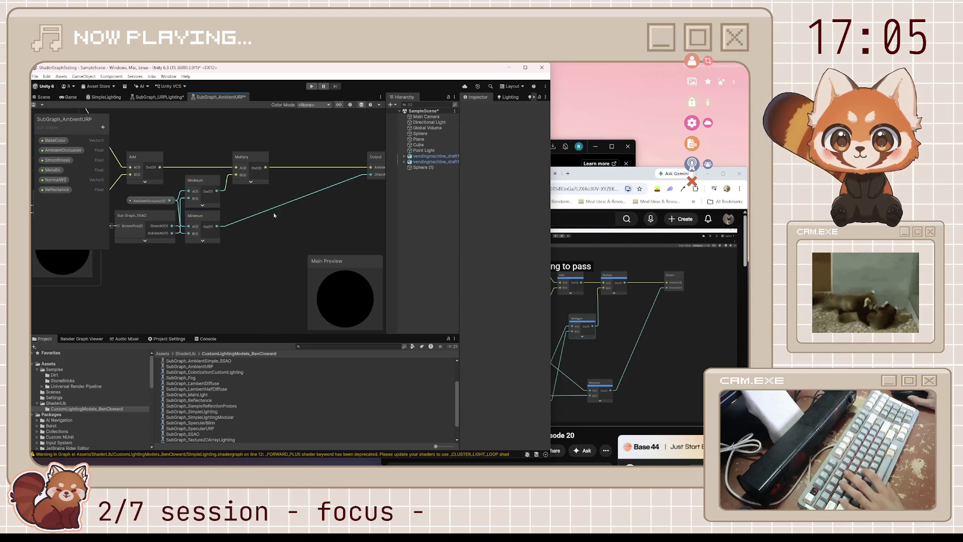
{"action": "left_click", "coordinate": [33, 104]}
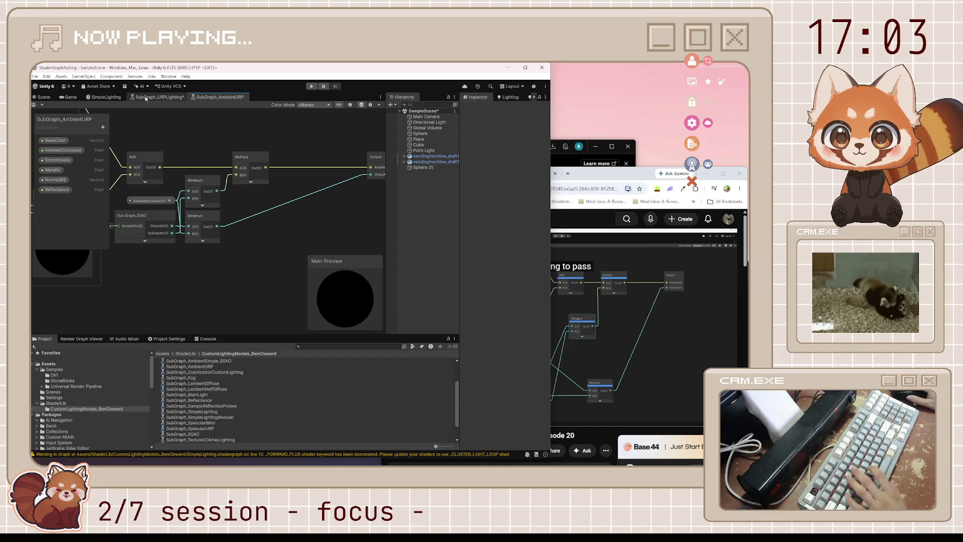
- Save, glance at URPLighting's Additional Lights, return to AmbientURP, and resume the tutorial
{"action": "left_click", "coordinate": [145, 97]}
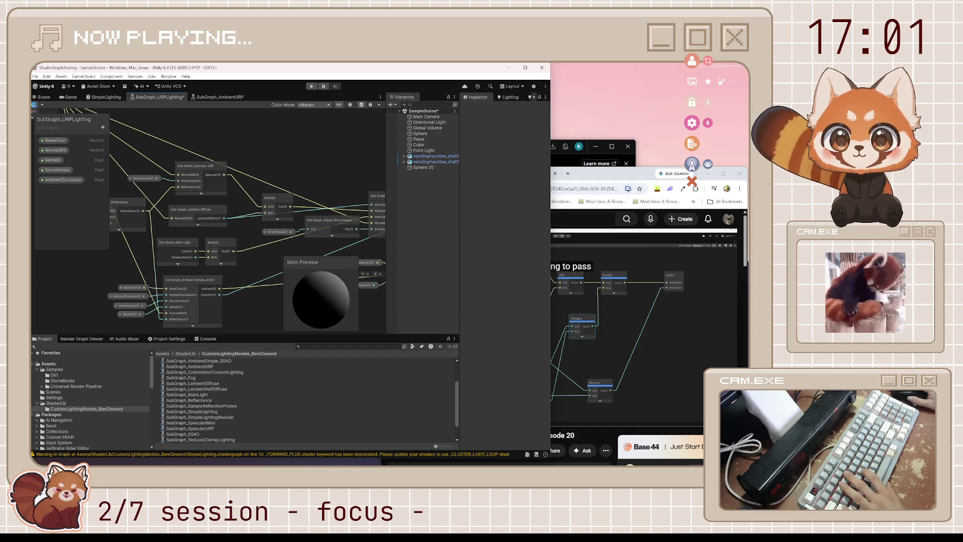
{"action": "left_click", "coordinate": [33, 104]}
{"action": "left_click_drag", "start_coordinate": [232, 272], "coordinate": [150, 261]}
{"action": "left_click", "coordinate": [220, 96]}
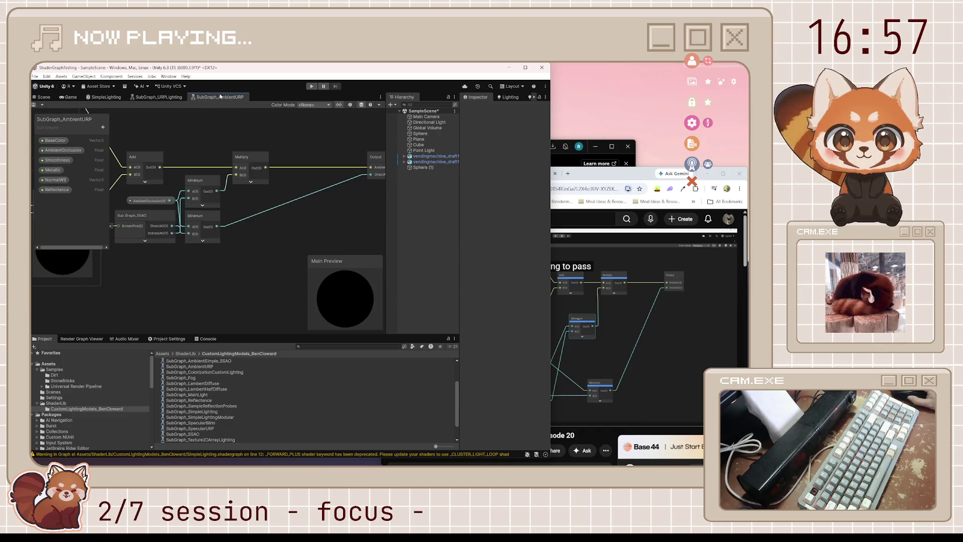
{"action": "left_click", "coordinate": [625, 276]}
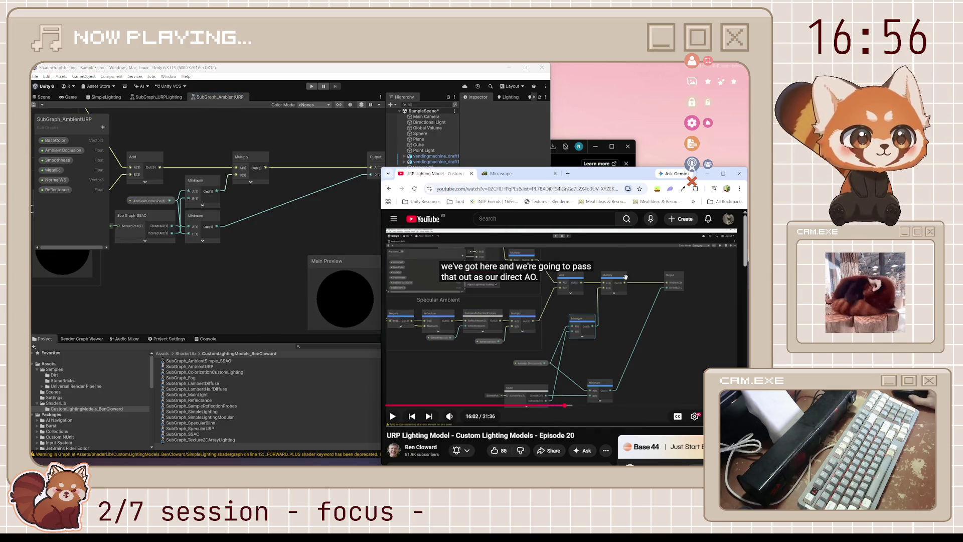
{"action": "left_click", "coordinate": [584, 333]}
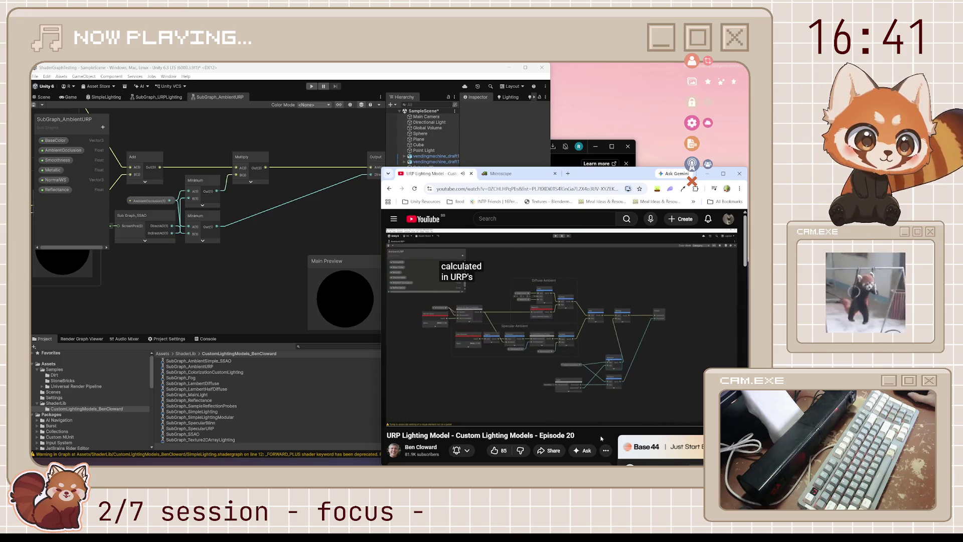
- Move the AO, SSAO and Minimum nodes down-left, nudge the Minimum nodes right, and save with Ctrl+S
{"action": "left_click", "coordinate": [239, 251]}
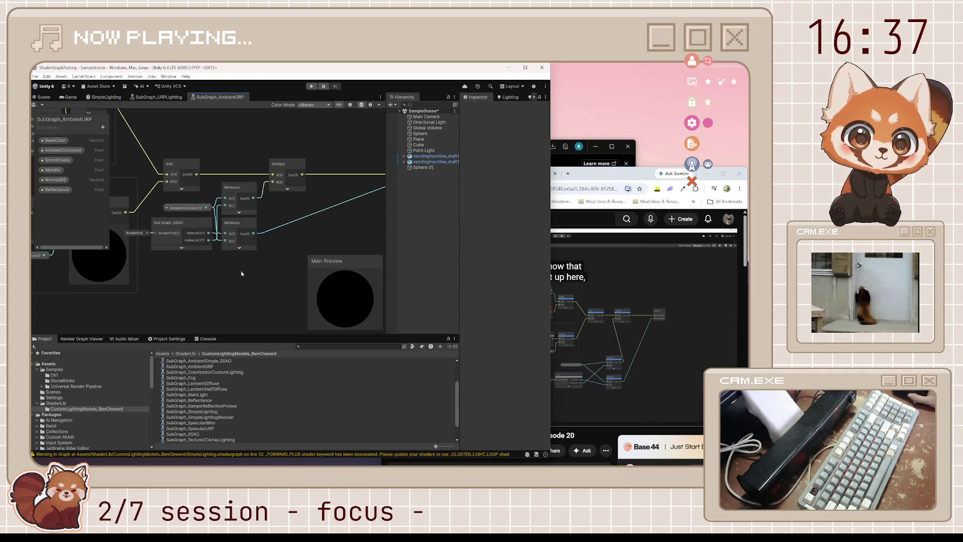
{"action": "mouse_move", "coordinate": [241, 272]}
{"action": "left_mouse_down"}
{"action": "mouse_move", "coordinate": [184, 199]}
{"action": "mouse_move", "coordinate": [147, 324]}
{"action": "left_mouse_up"}
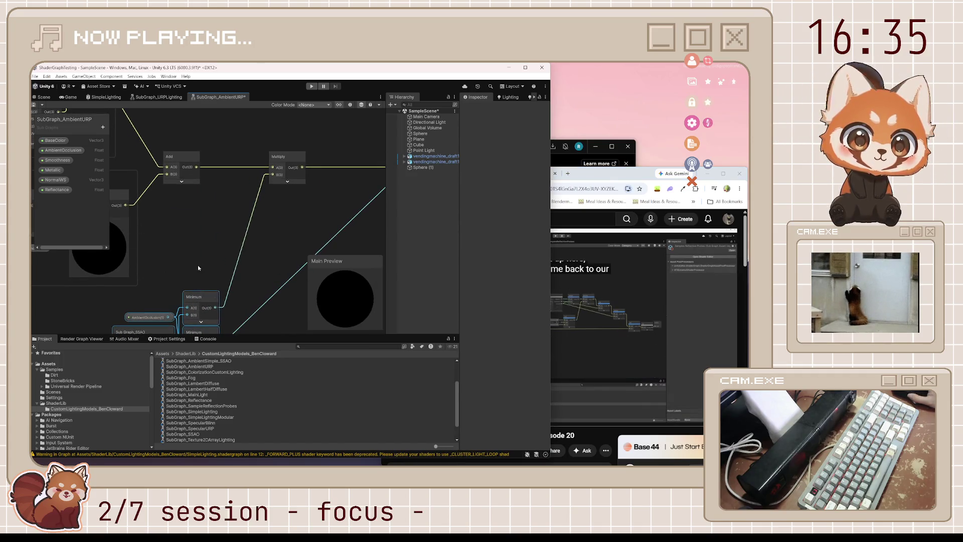
{"action": "left_click_drag", "start_coordinate": [198, 265], "coordinate": [202, 229]}
{"action": "left_click_drag", "start_coordinate": [187, 301], "coordinate": [209, 301]}
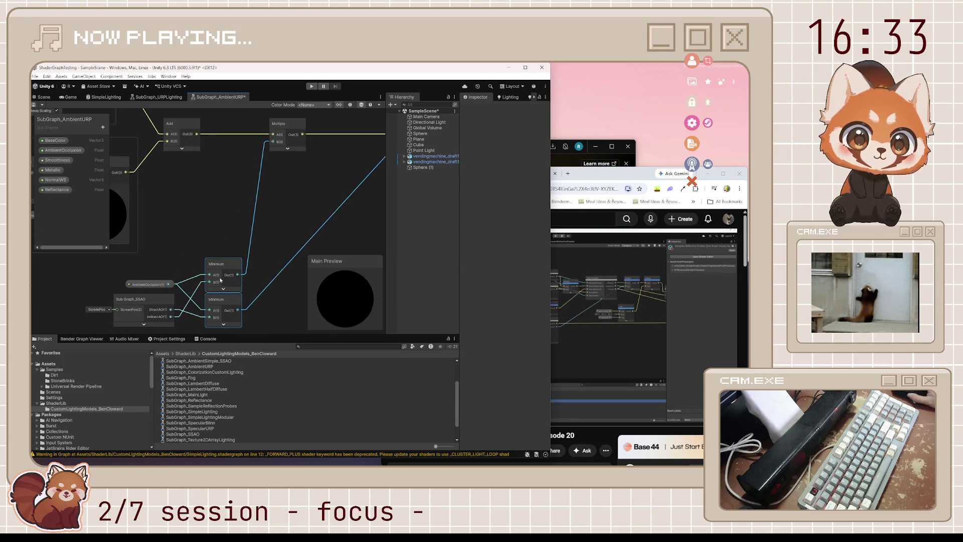
{"action": "key", "text": "ctrl+s"}
{"action": "left_click", "coordinate": [159, 97]}
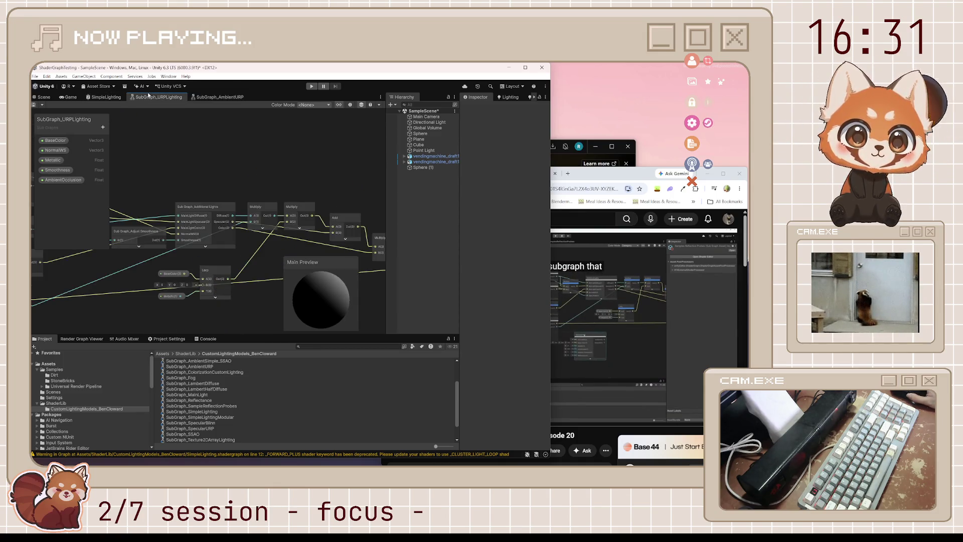
- Drag SubGraph_AmbientURP into URPLighting and place it below the Ambient Simple SSAO node
{"action": "scroll", "coordinate": [228, 402], "scroll_direction": "up", "scroll_amount": 3}
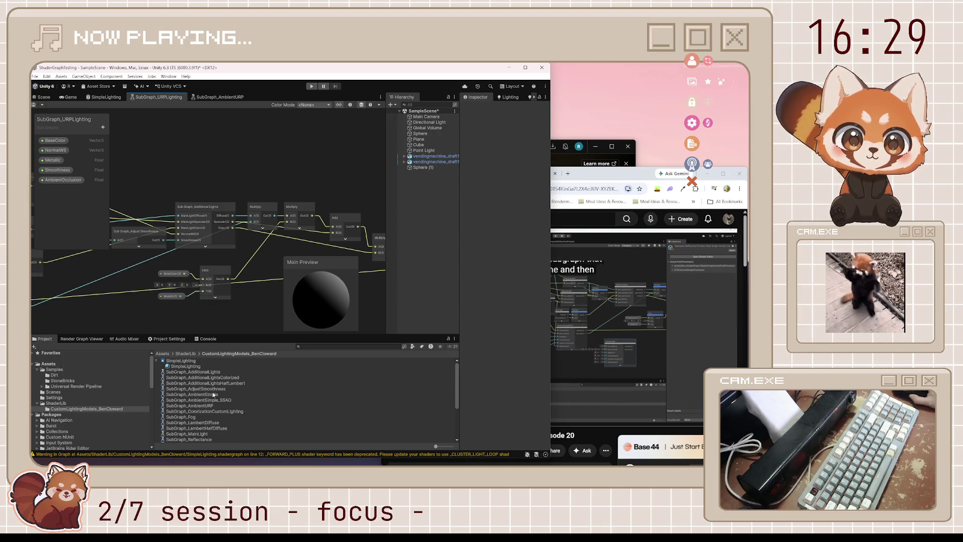
{"action": "left_click_drag", "start_coordinate": [212, 404], "coordinate": [275, 223]}
{"action": "left_click", "coordinate": [615, 174]}
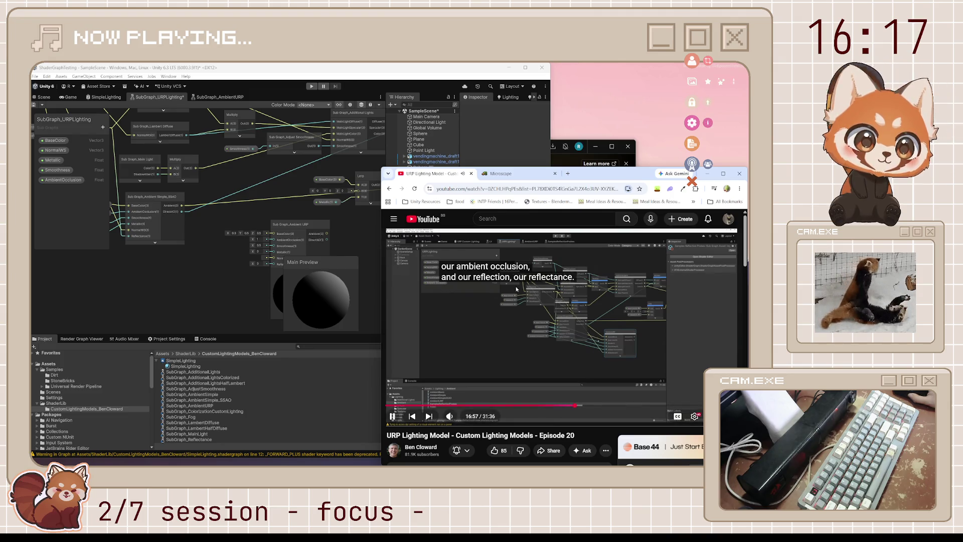
{"action": "left_click", "coordinate": [562, 327]}
{"action": "left_click", "coordinate": [250, 280]}
{"action": "left_click_drag", "start_coordinate": [343, 253], "coordinate": [198, 280]}
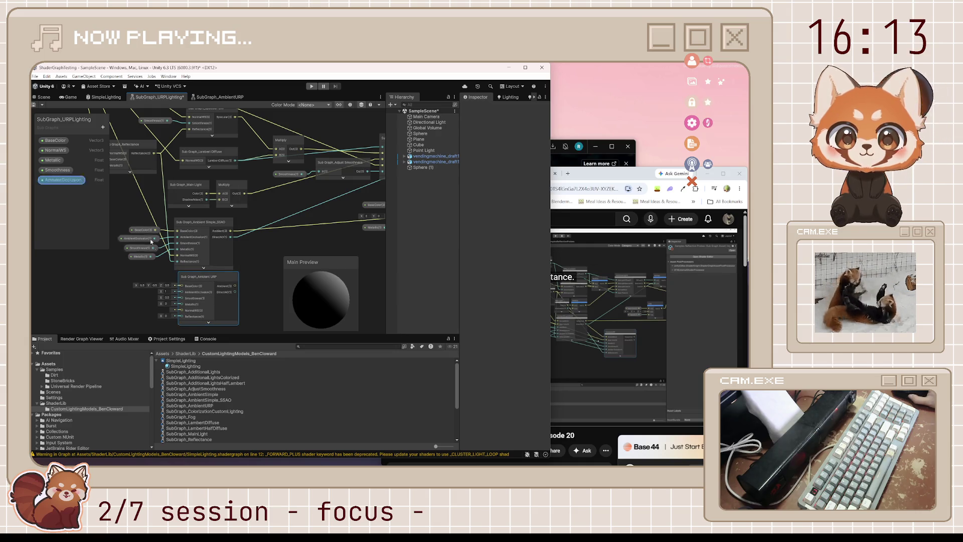
{"action": "left_click_drag", "start_coordinate": [155, 234], "coordinate": [195, 227]}
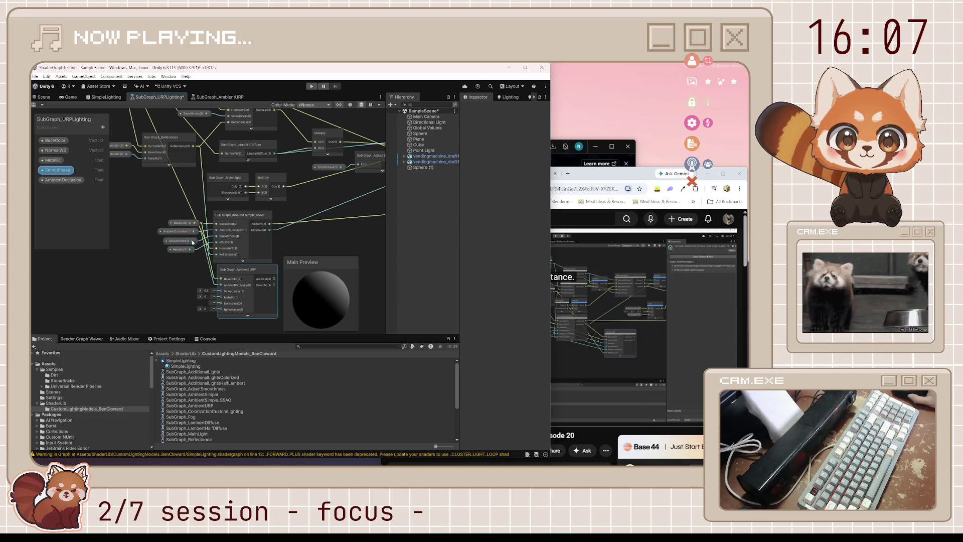
- Wire Smoothness and the Branch On Input Connection output into Ambient URP's Smoothness and NormalWS inputs
{"action": "mouse_move", "coordinate": [193, 242]}
{"action": "left_mouse_down"}
{"action": "mouse_move", "coordinate": [222, 289]}
{"action": "mouse_move", "coordinate": [225, 281]}
{"action": "left_mouse_up"}
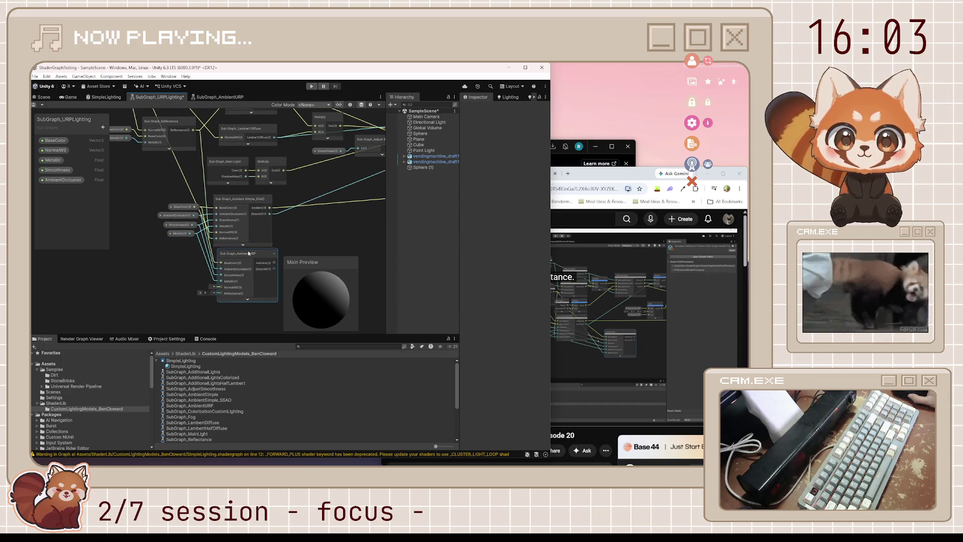
{"action": "left_click_drag", "start_coordinate": [248, 245], "coordinate": [264, 305]}
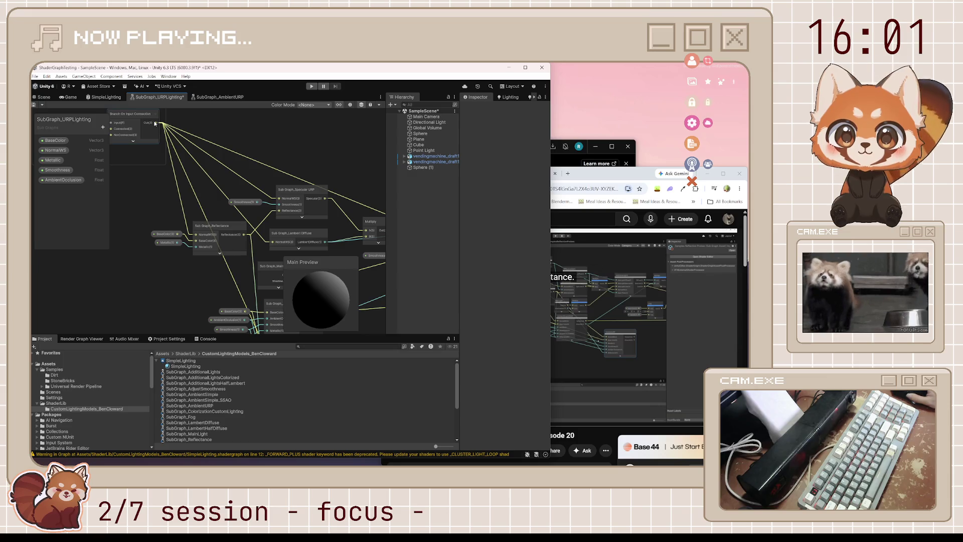
{"action": "mouse_move", "coordinate": [160, 134]}
{"action": "left_mouse_down"}
{"action": "mouse_move", "coordinate": [237, 445]}
{"action": "mouse_move", "coordinate": [276, 217]}
{"action": "left_mouse_up"}
{"action": "left_click_drag", "start_coordinate": [213, 213], "coordinate": [196, 314]}
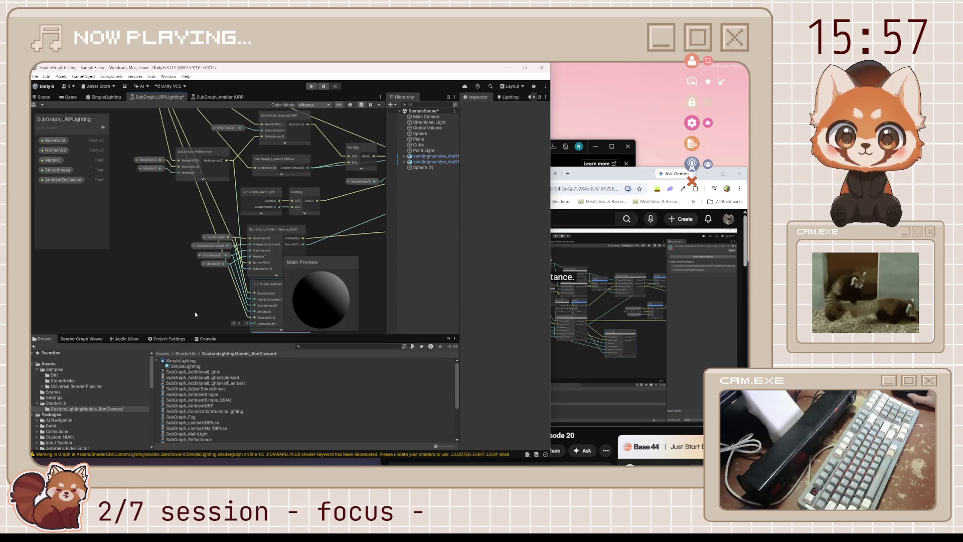
{"action": "left_click_drag", "start_coordinate": [226, 178], "coordinate": [226, 63]}
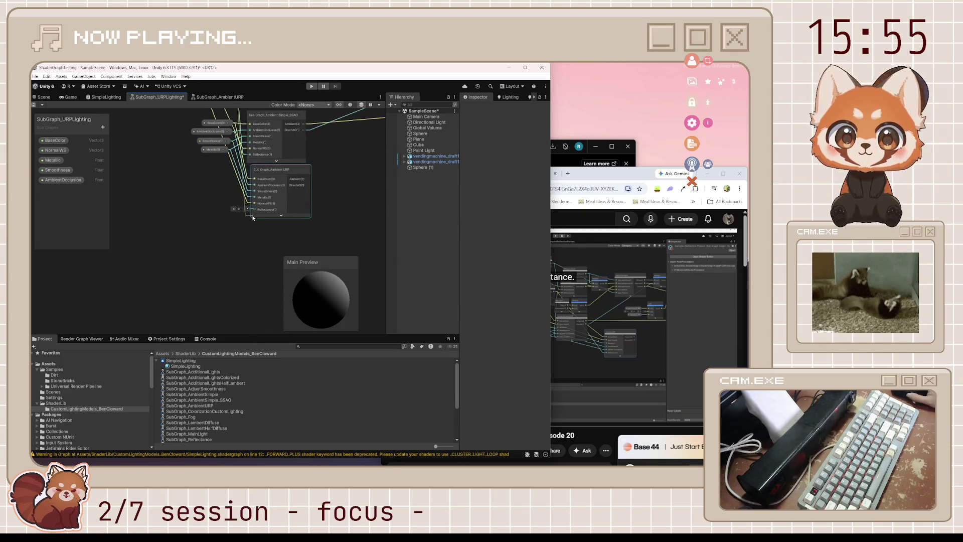
{"action": "left_click_drag", "start_coordinate": [251, 213], "coordinate": [233, 308]}
- Check the tutorial and pan the graph over to the Multiply and Add chain
{"action": "key", "text": "alt+Tab"}
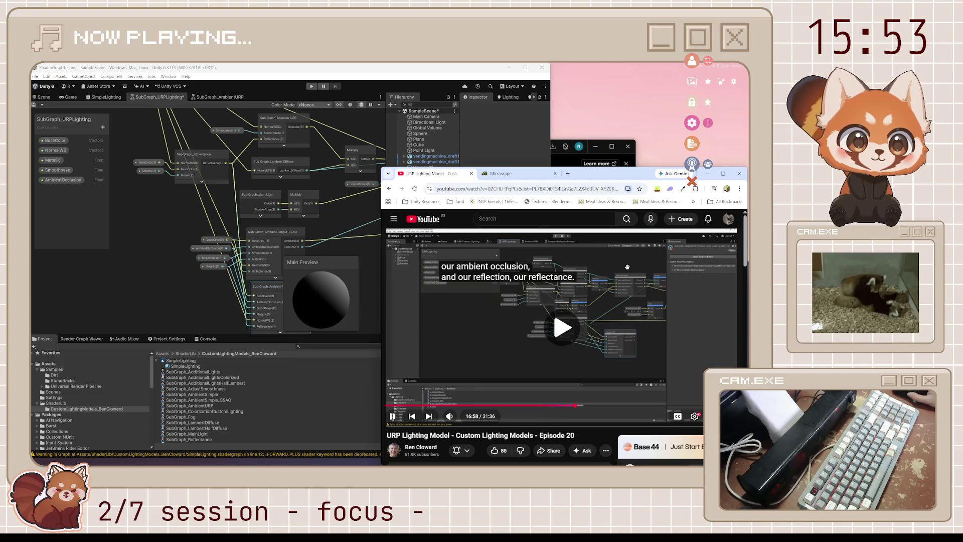
{"action": "key", "text": "space"}
{"action": "left_click", "coordinate": [301, 261]}
{"action": "left_click_drag", "start_coordinate": [301, 261], "coordinate": [203, 231]}
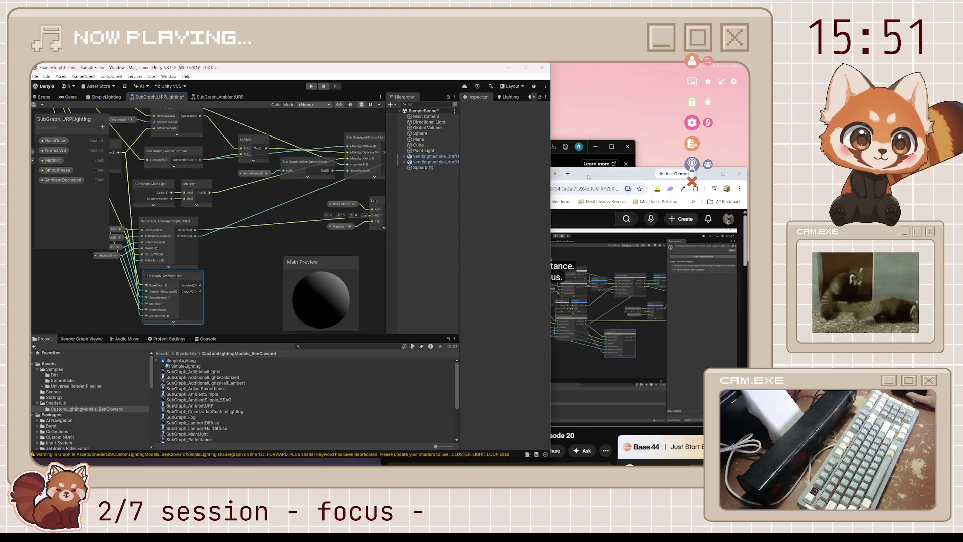
{"action": "left_click", "coordinate": [588, 176]}
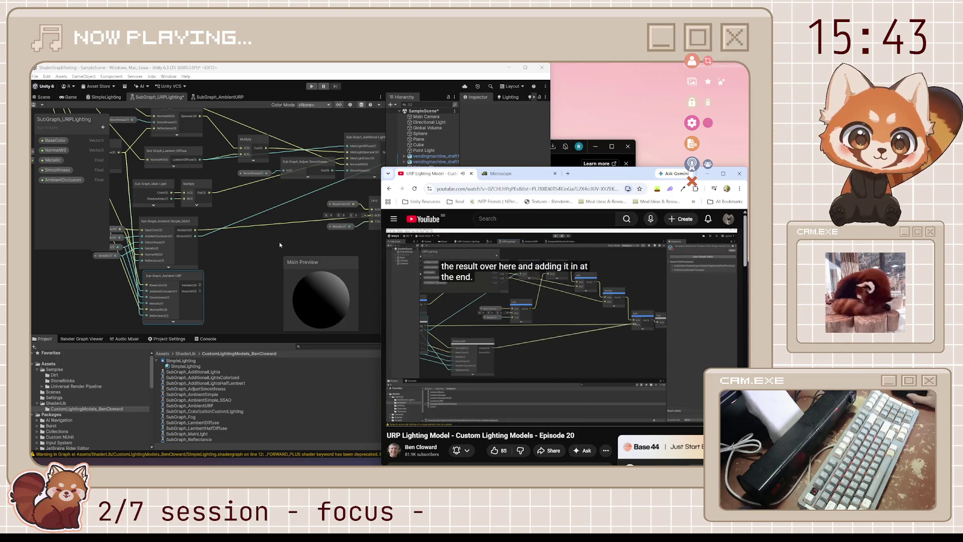
{"action": "left_click_drag", "start_coordinate": [279, 248], "coordinate": [181, 283]}
{"action": "mouse_move", "coordinate": [104, 320]}
{"action": "left_mouse_down"}
{"action": "mouse_move", "coordinate": [370, 237]}
{"action": "mouse_move", "coordinate": [309, 223]}
{"action": "mouse_move", "coordinate": [251, 285]}
{"action": "mouse_move", "coordinate": [100, 279]}
{"action": "left_mouse_up"}
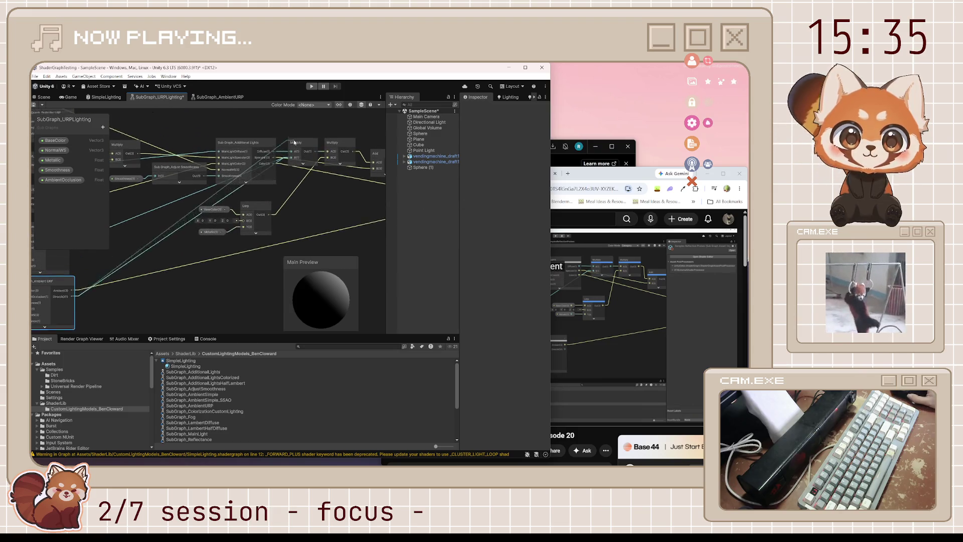
- Delete the old Ambient Simple SSAO node and move Ambient URP up into its place
{"action": "left_click_drag", "start_coordinate": [294, 142], "coordinate": [293, 163]}
{"action": "left_click_drag", "start_coordinate": [67, 230], "coordinate": [241, 215]}
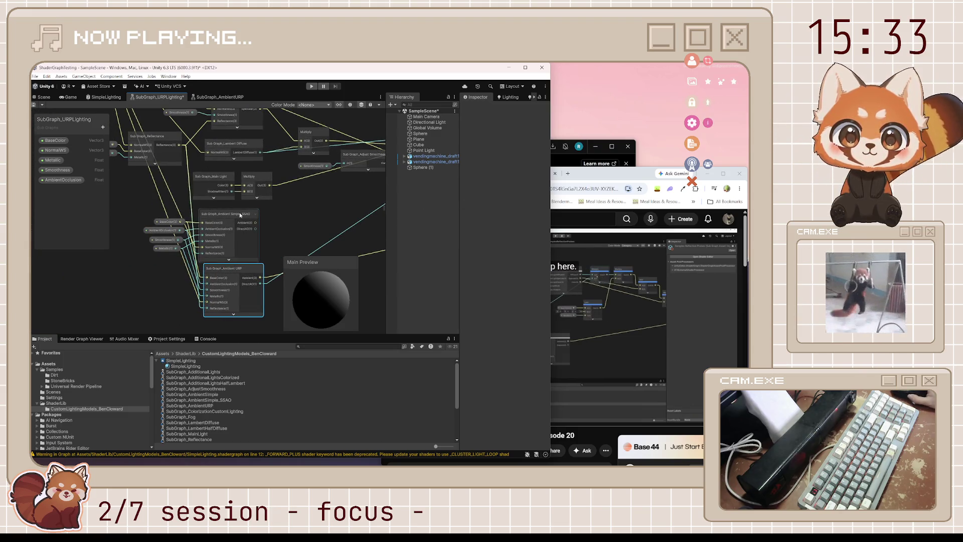
{"action": "key", "text": "Delete"}
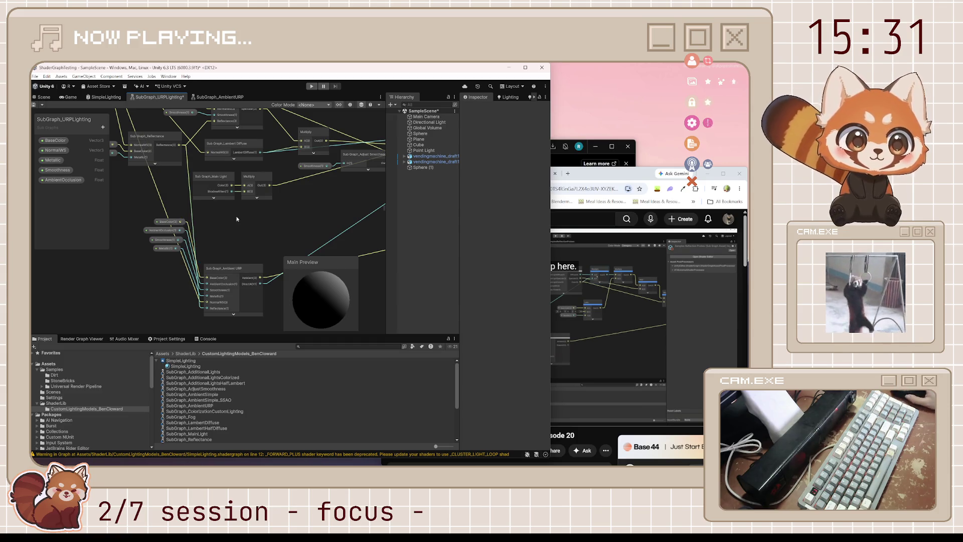
{"action": "left_click_drag", "start_coordinate": [229, 268], "coordinate": [231, 217]}
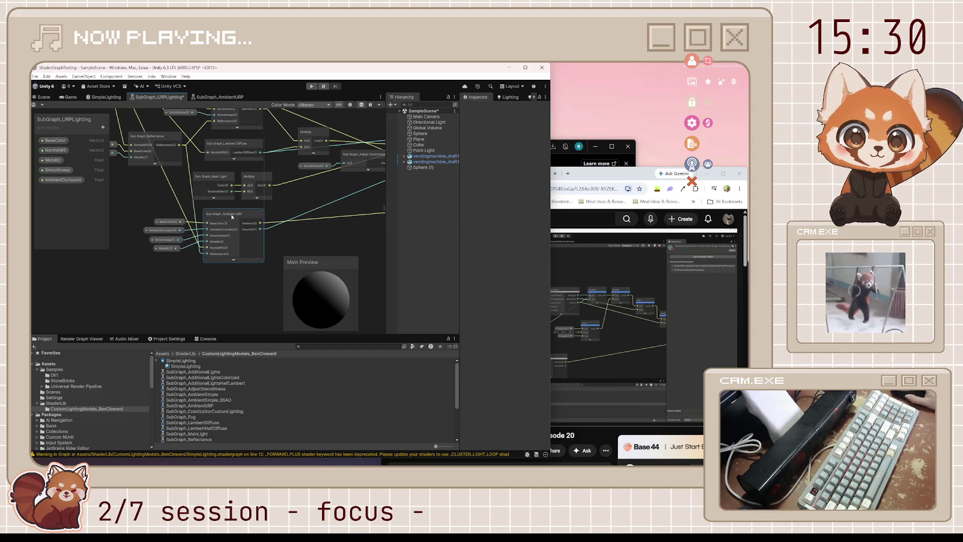
{"action": "left_click", "coordinate": [565, 185]}
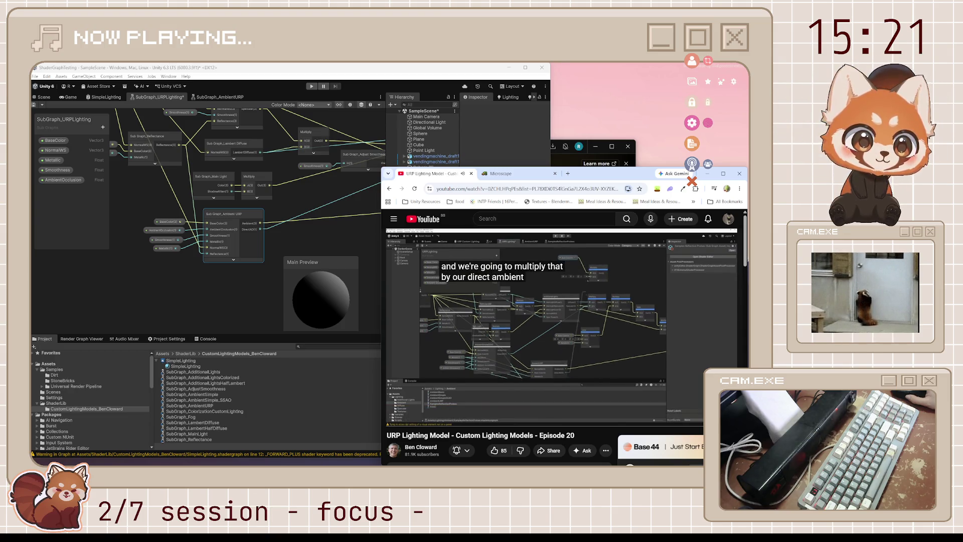
- Pause and resume the tutorial, then pan the URPLighting graph down
{"action": "left_click", "coordinate": [550, 378]}
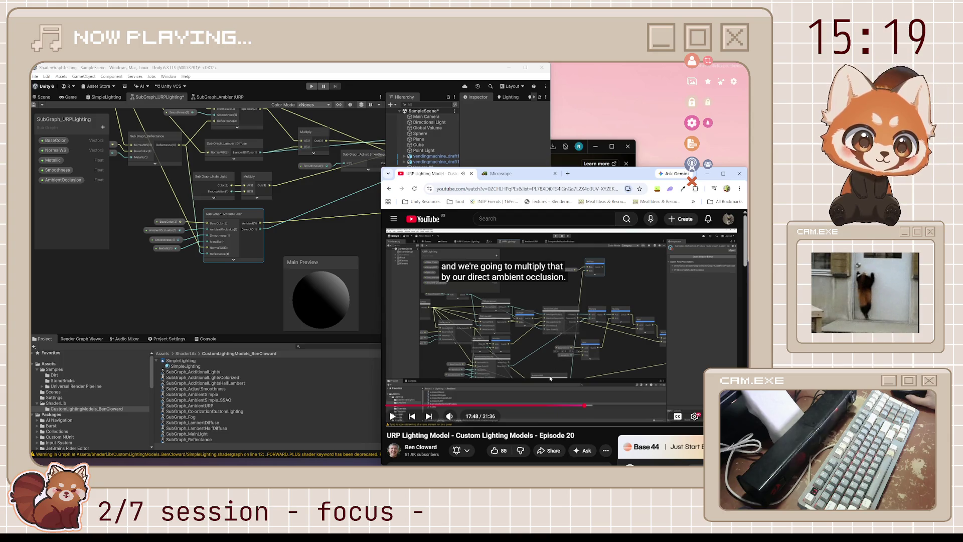
{"action": "left_click", "coordinate": [586, 335]}
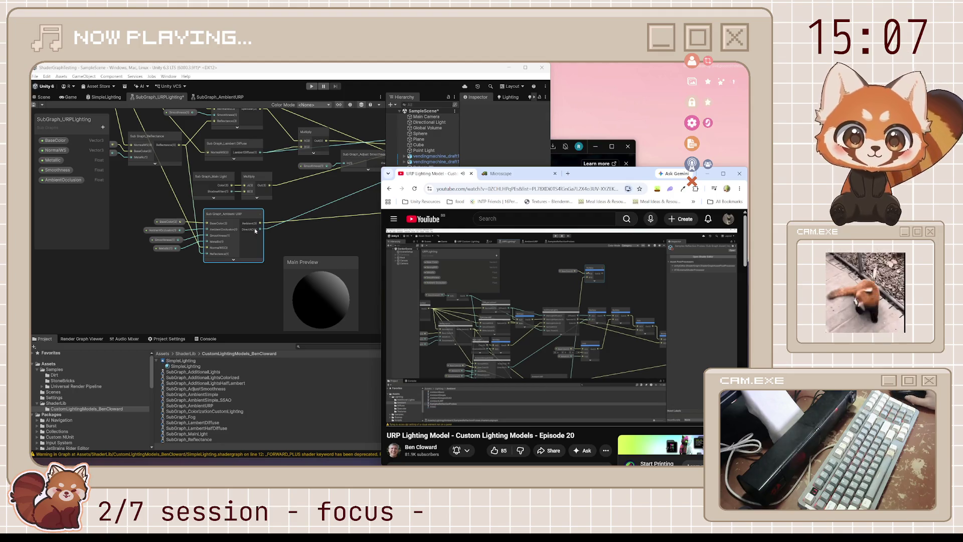
{"action": "left_click", "coordinate": [281, 126]}
{"action": "left_click_drag", "start_coordinate": [281, 125], "coordinate": [281, 238]}
- Add a Multiply node with BaseColor wired into its A input, lined up beside it
{"action": "key", "text": "space"}
{"action": "type", "text": "multi"}
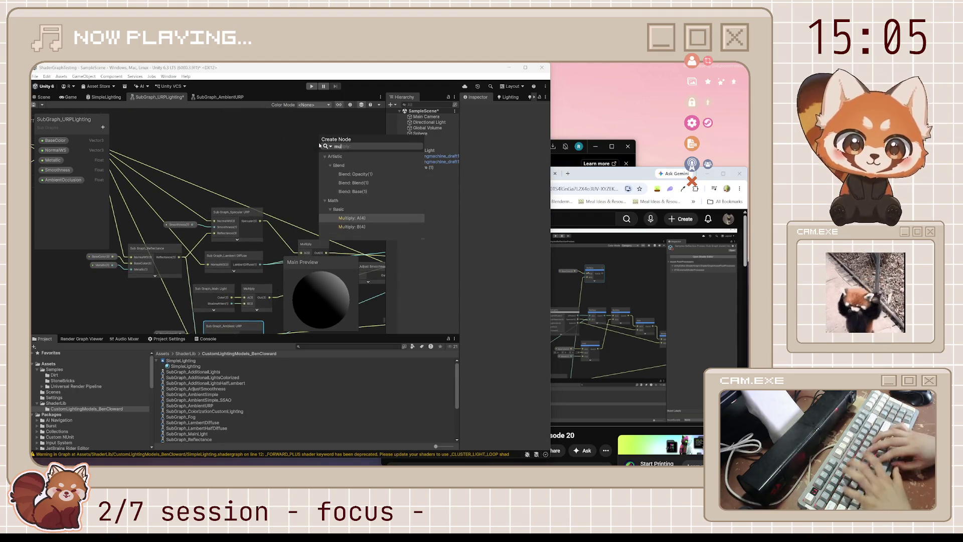
{"action": "key", "text": "Return"}
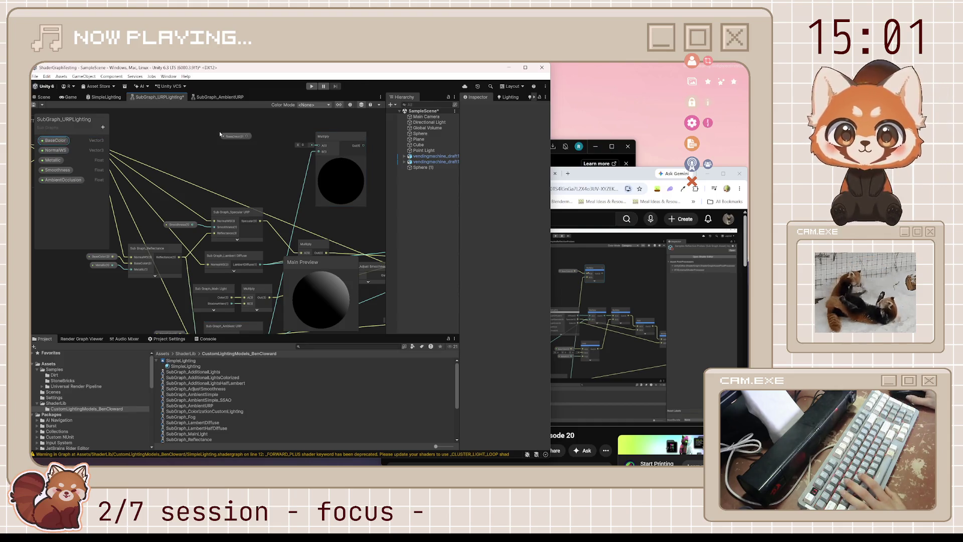
{"action": "left_click_drag", "start_coordinate": [247, 136], "coordinate": [324, 165]}
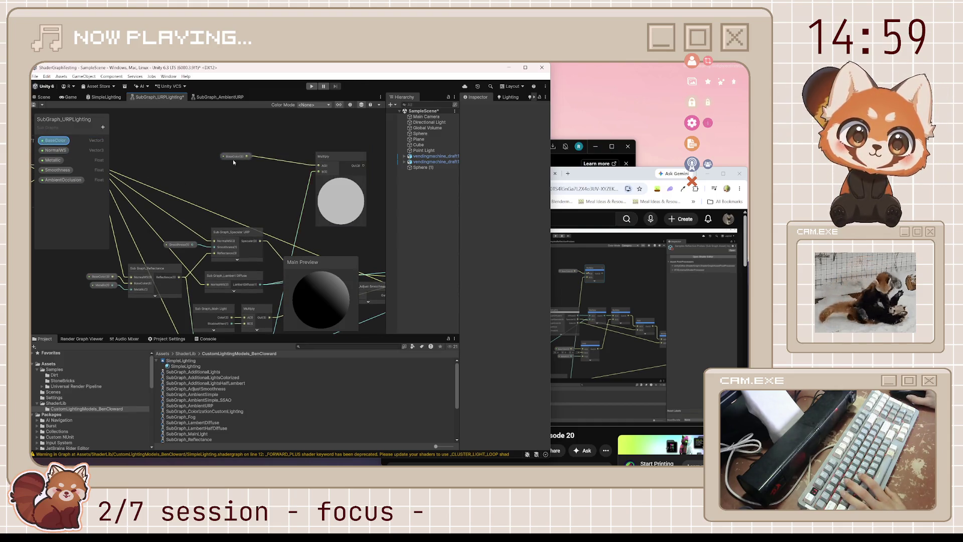
{"action": "mouse_move", "coordinate": [232, 159]}
{"action": "left_mouse_down"}
{"action": "mouse_move", "coordinate": [253, 150]}
{"action": "mouse_move", "coordinate": [278, 163]}
{"action": "left_mouse_up"}
- Check the tutorial, then collapse the Multiply node's sphere preview
{"action": "left_click", "coordinate": [561, 282]}
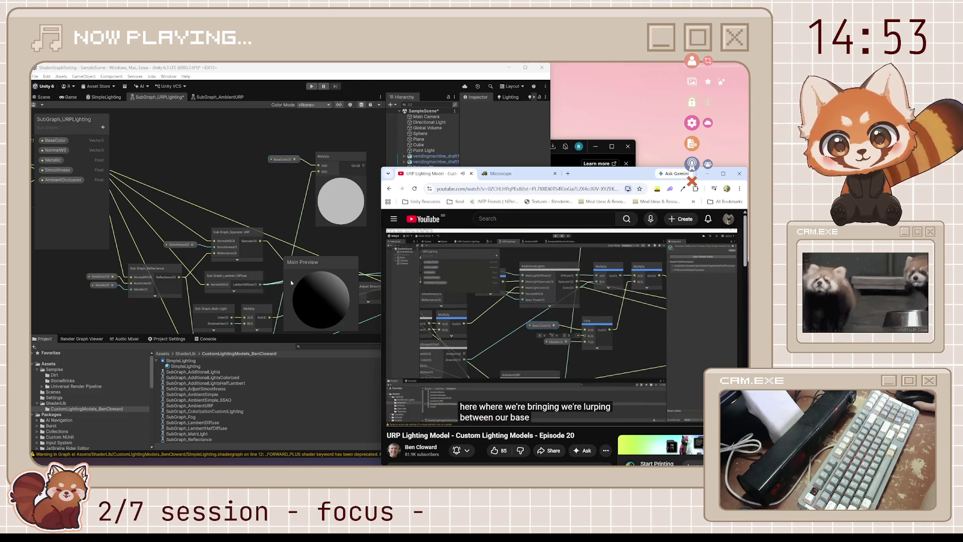
{"action": "mouse_move", "coordinate": [354, 249]}
{"action": "left_mouse_down"}
{"action": "mouse_move", "coordinate": [271, 187]}
{"action": "mouse_move", "coordinate": [244, 124]}
{"action": "left_mouse_up"}
{"action": "left_click", "coordinate": [610, 175]}
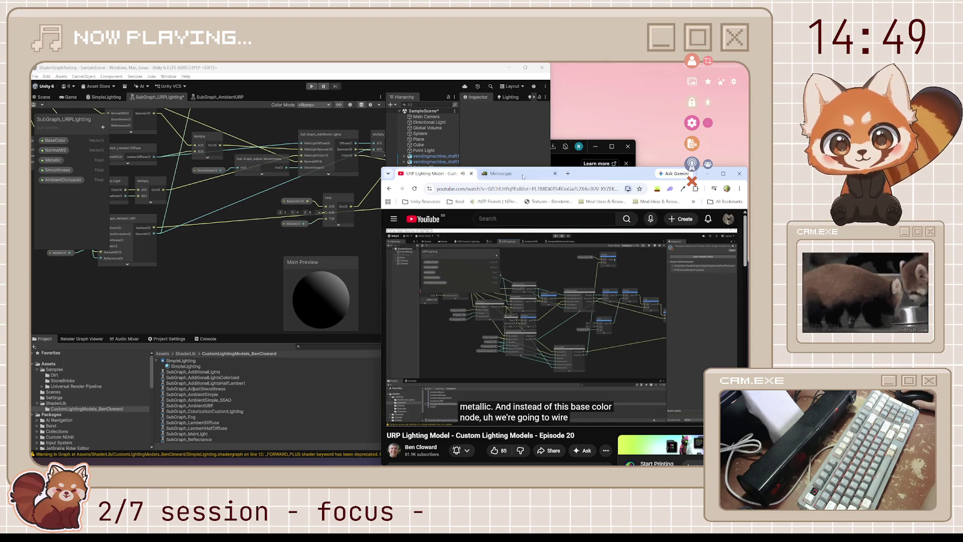
{"action": "left_click", "coordinate": [294, 166]}
{"action": "mouse_move", "coordinate": [294, 166]}
{"action": "left_mouse_down"}
{"action": "mouse_move", "coordinate": [255, 253]}
{"action": "mouse_move", "coordinate": [237, 220]}
{"action": "left_mouse_up"}
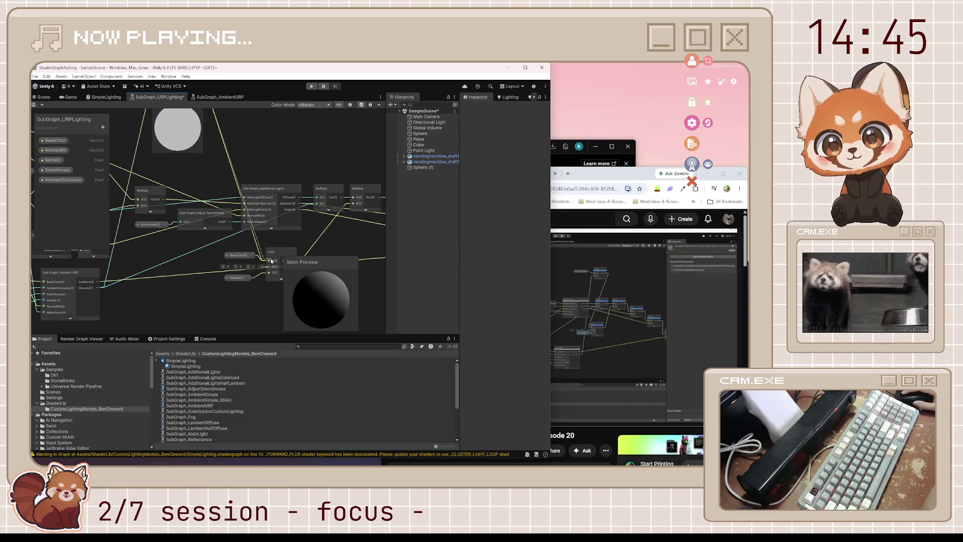
{"action": "left_click_drag", "start_coordinate": [204, 190], "coordinate": [260, 245]}
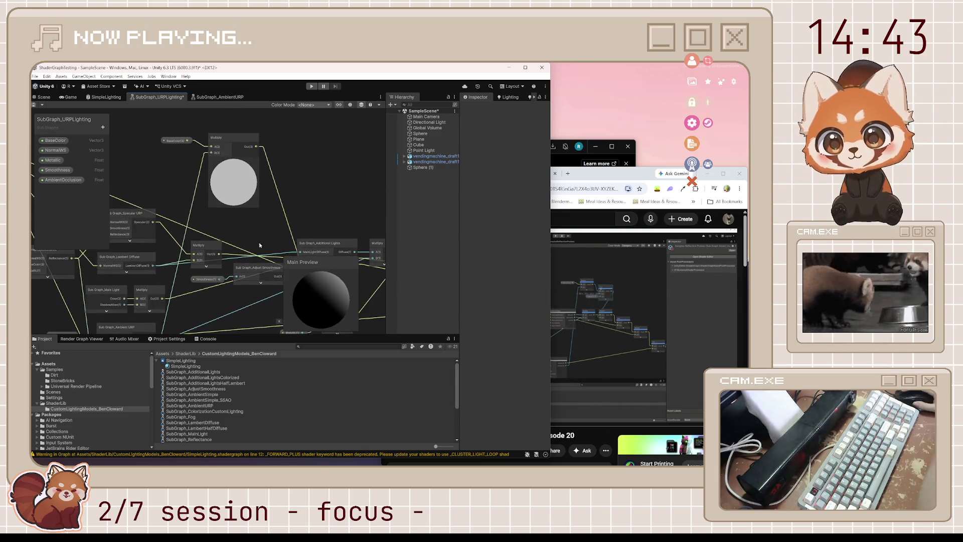
{"action": "left_click", "coordinate": [232, 159]}
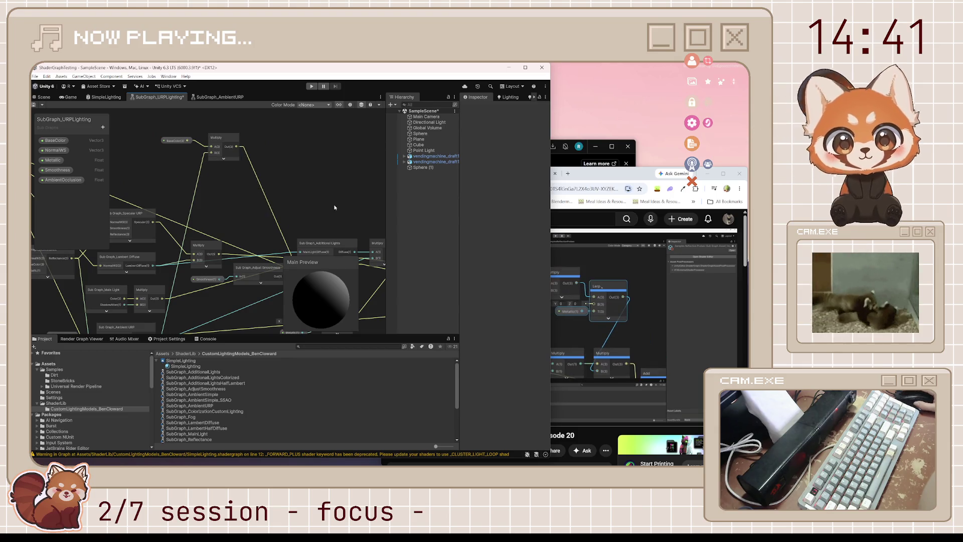
- Bring the Additional Lights, Multiply and Lerp chain into view and resume the tutorial
{"action": "left_click_drag", "start_coordinate": [308, 301], "coordinate": [292, 226]}
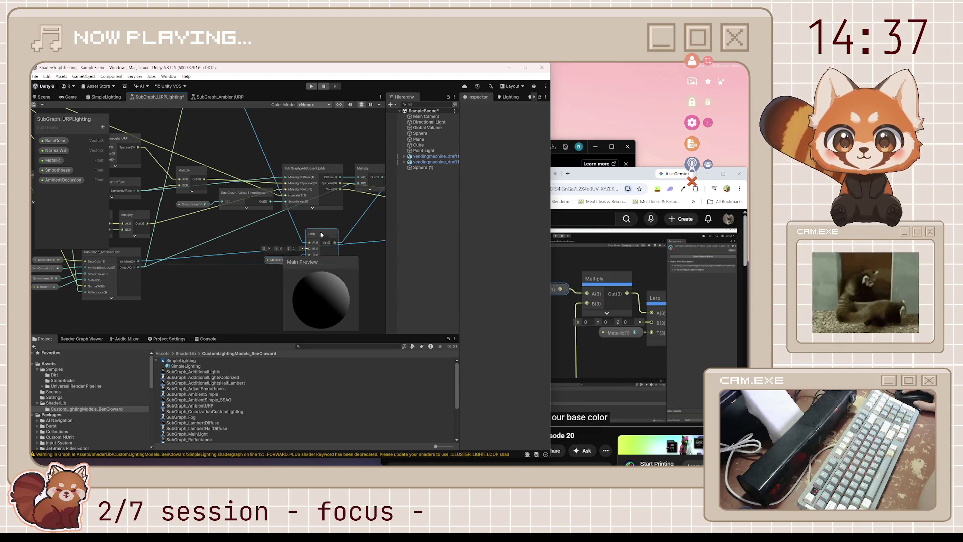
{"action": "left_click_drag", "start_coordinate": [261, 110], "coordinate": [266, 157]}
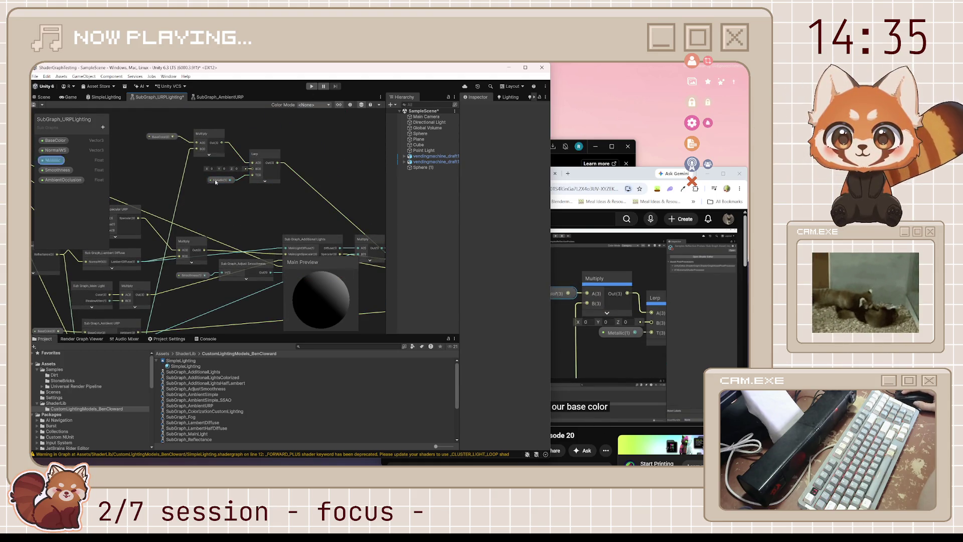
{"action": "left_click", "coordinate": [130, 142]}
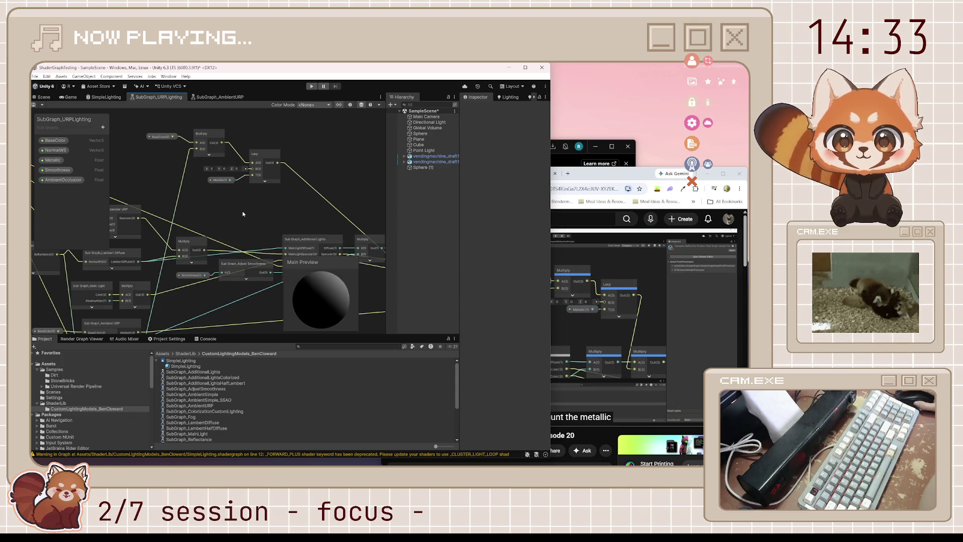
{"action": "left_click", "coordinate": [671, 311]}
{"action": "mouse_move", "coordinate": [271, 208]}
{"action": "left_mouse_down"}
{"action": "mouse_move", "coordinate": [204, 194]}
{"action": "mouse_move", "coordinate": [282, 207]}
{"action": "mouse_move", "coordinate": [254, 214]}
{"action": "mouse_move", "coordinate": [248, 169]}
{"action": "left_mouse_up"}
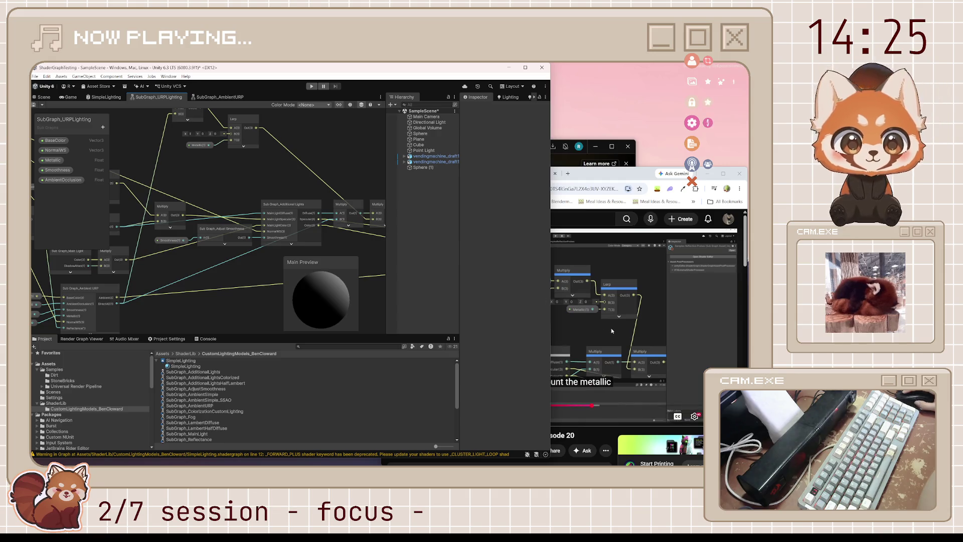
{"action": "left_click", "coordinate": [590, 353]}
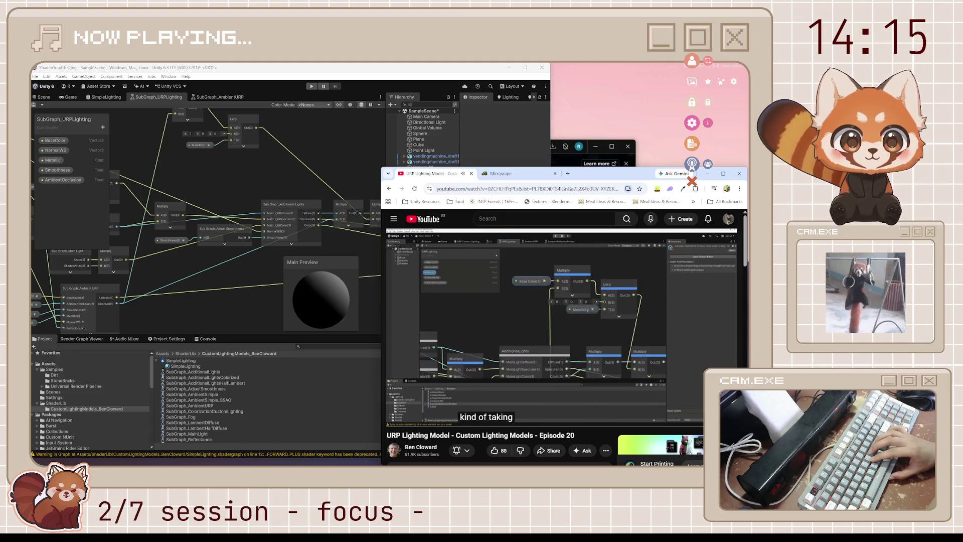
- Connect the Lerp node's output to the Multiply node's A input
{"action": "left_click", "coordinate": [635, 361]}
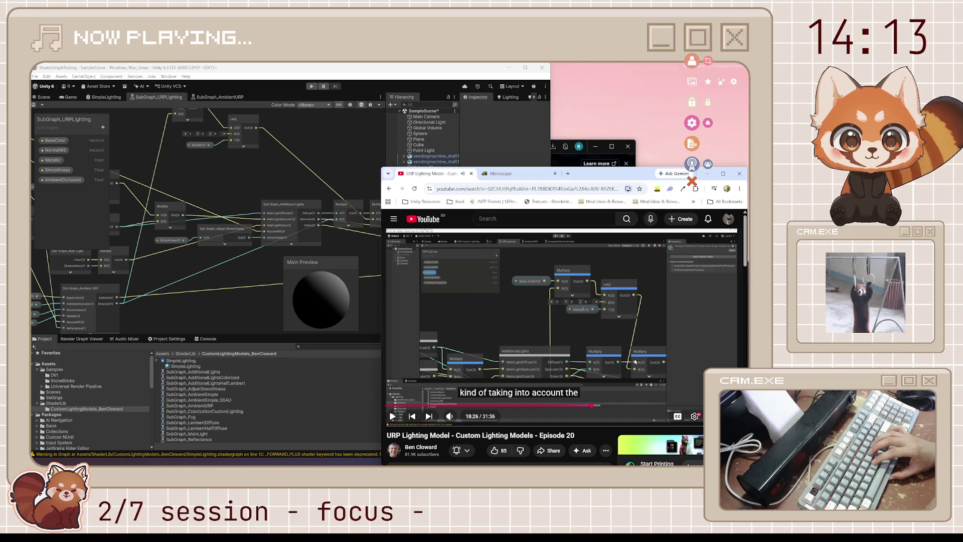
{"action": "left_click", "coordinate": [636, 361]}
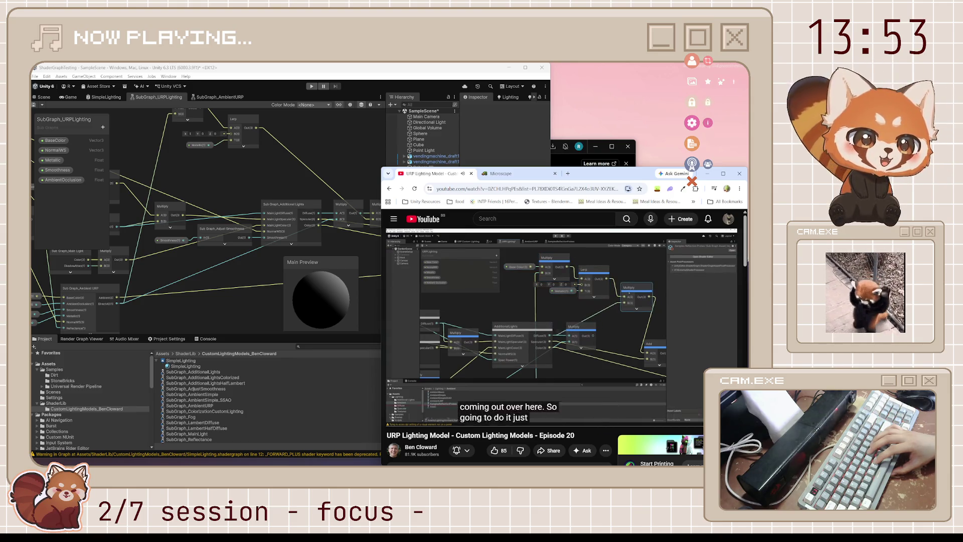
{"action": "key", "text": "space"}
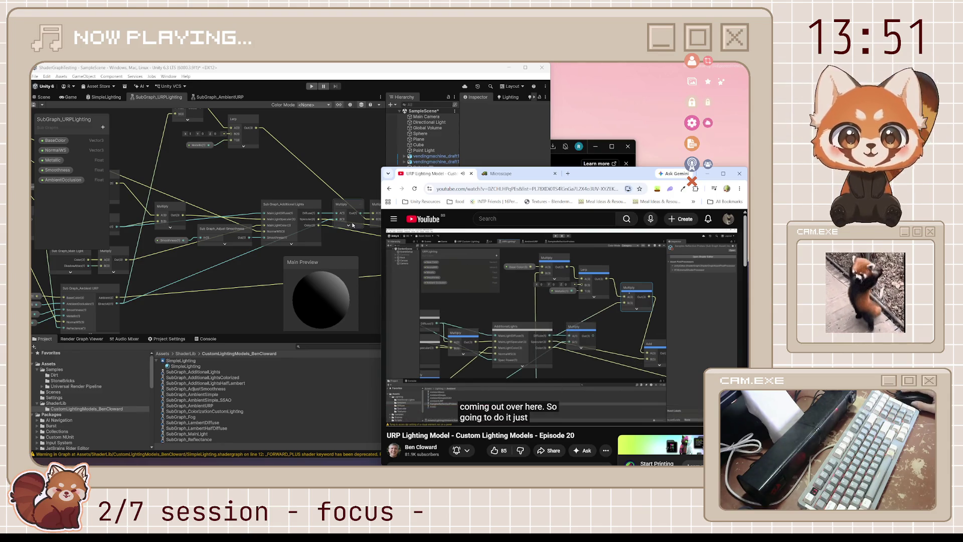
{"action": "left_click", "coordinate": [327, 245]}
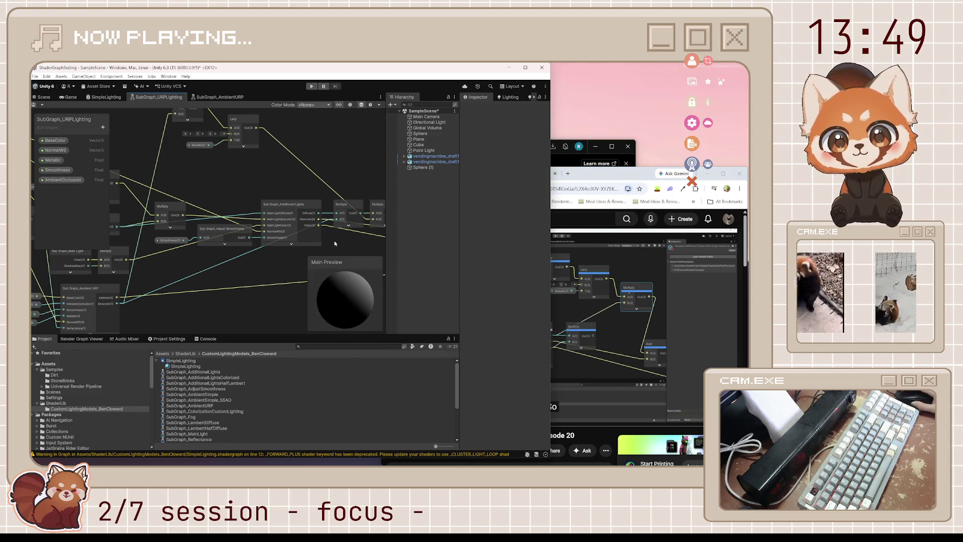
{"action": "mouse_move", "coordinate": [381, 202]}
{"action": "left_mouse_down"}
{"action": "mouse_move", "coordinate": [342, 211]}
{"action": "mouse_move", "coordinate": [348, 157]}
{"action": "left_mouse_up"}
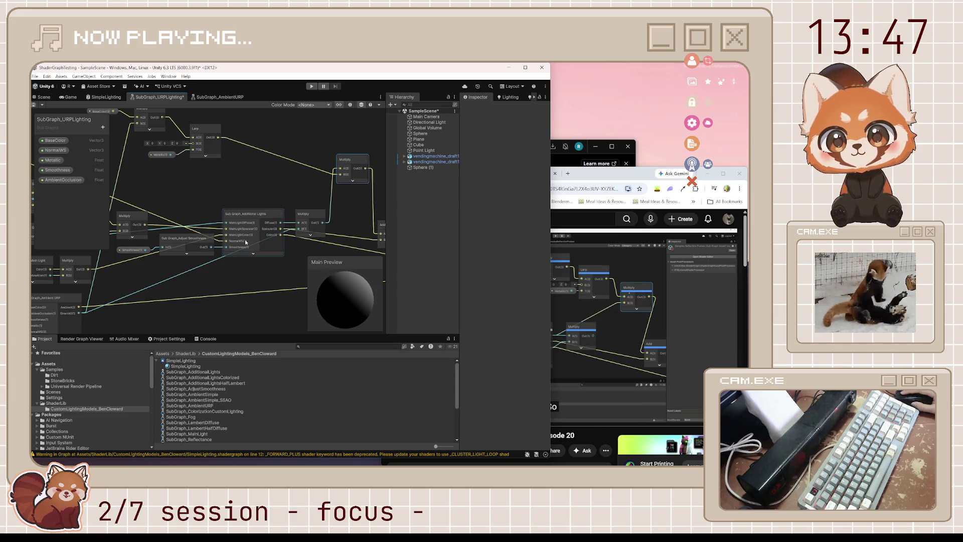
{"action": "left_click", "coordinate": [647, 176]}
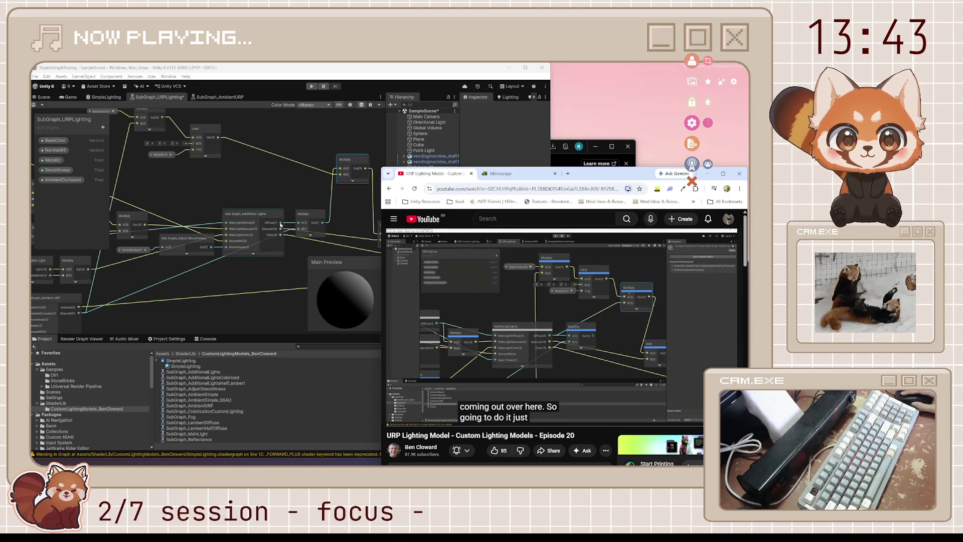
{"action": "left_click_drag", "start_coordinate": [280, 224], "coordinate": [340, 177]}
{"action": "left_click_drag", "start_coordinate": [218, 137], "coordinate": [340, 169]}
{"action": "scroll", "coordinate": [343, 221], "scroll_direction": "down", "scroll_amount": 3}
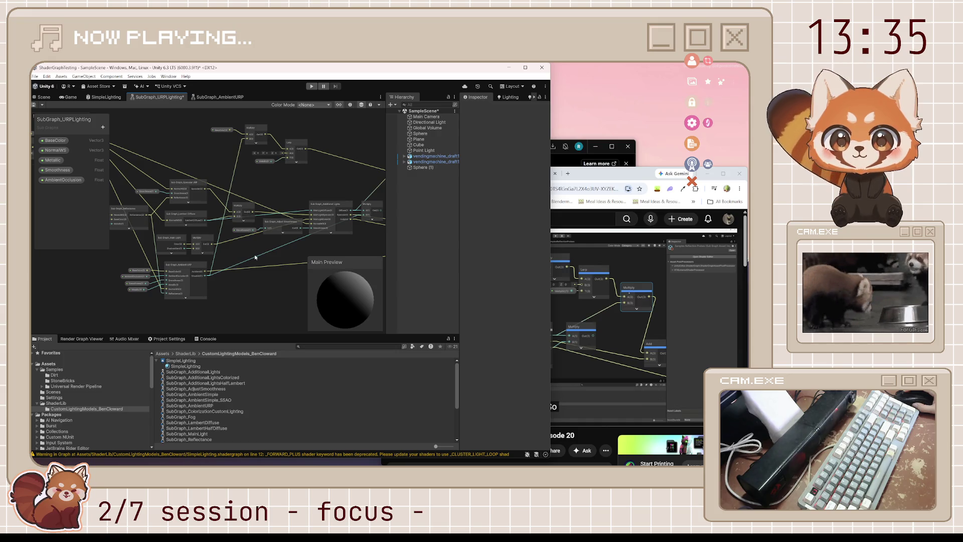
- Detach the wire running from the upper Multiply node into the Add node
{"action": "left_click", "coordinate": [581, 178]}
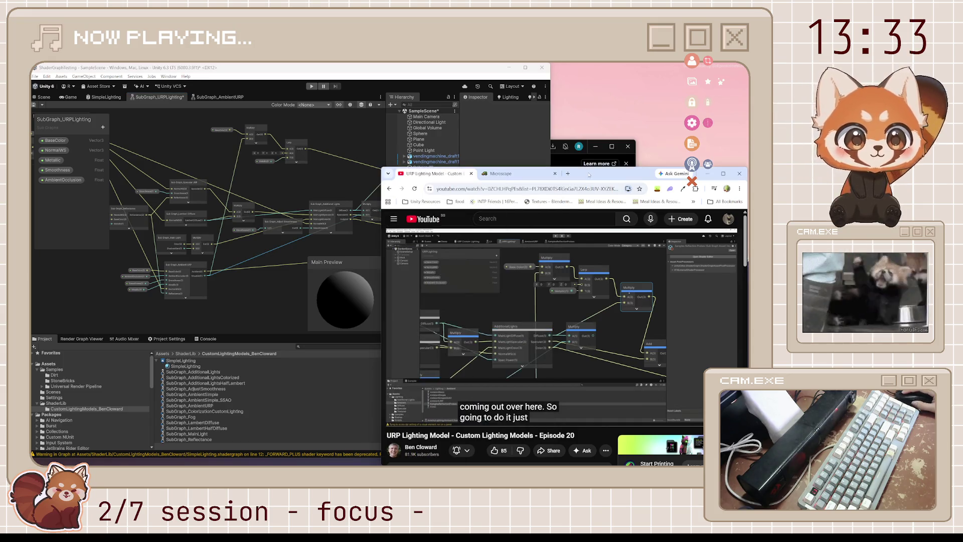
{"action": "left_click", "coordinate": [607, 361]}
{"action": "left_click", "coordinate": [605, 372]}
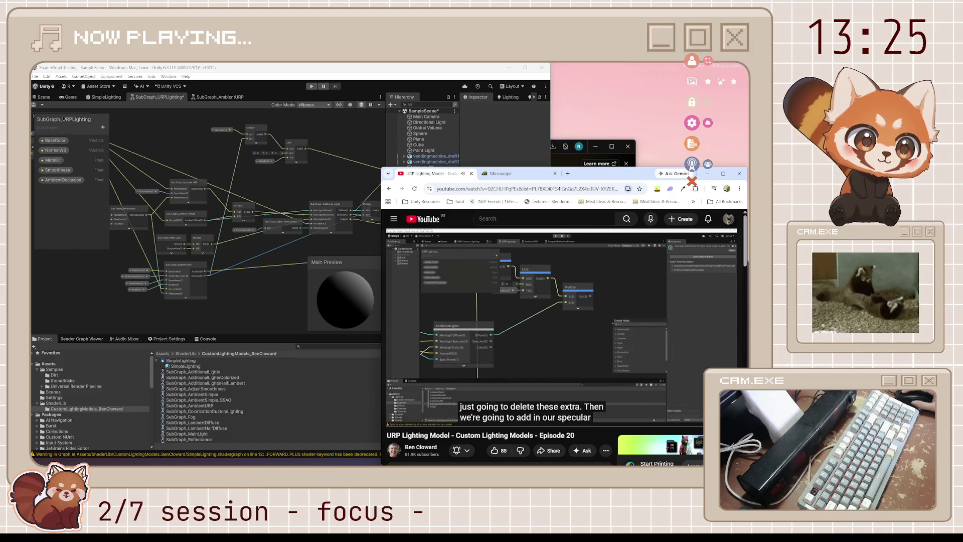
{"action": "key", "text": "space"}
{"action": "left_click", "coordinate": [227, 279]}
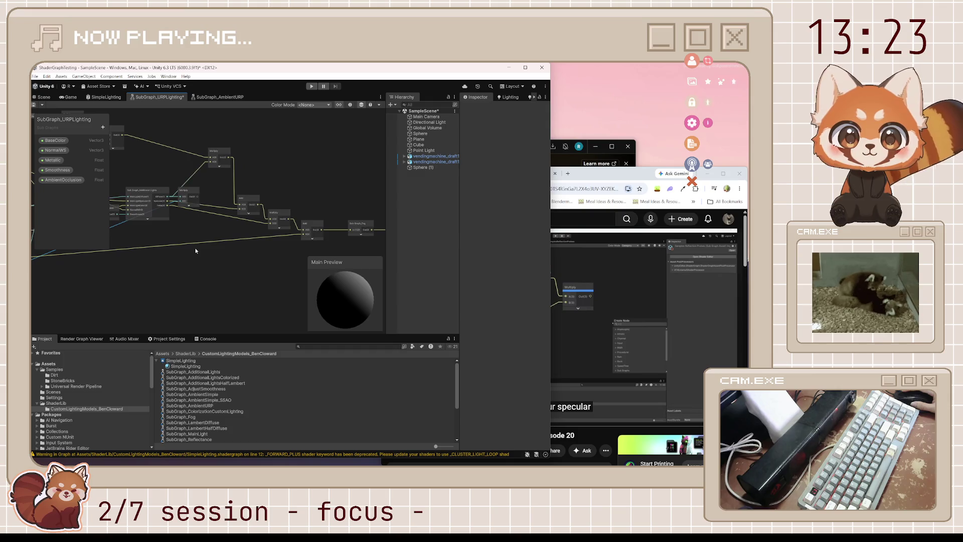
{"action": "left_click_drag", "start_coordinate": [195, 250], "coordinate": [217, 273]}
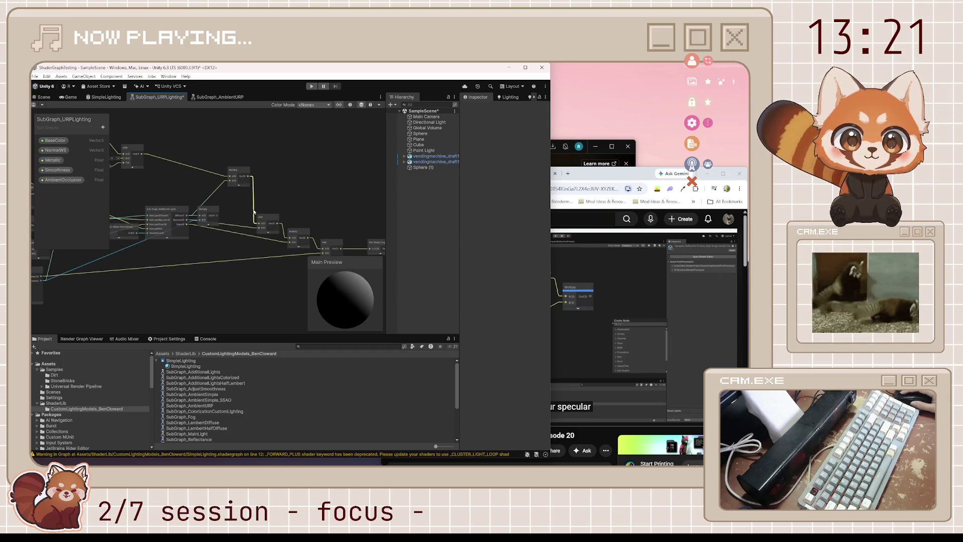
{"action": "mouse_move", "coordinate": [257, 223]}
{"action": "left_mouse_down"}
{"action": "mouse_move", "coordinate": [240, 224]}
{"action": "mouse_move", "coordinate": [251, 229]}
{"action": "mouse_move", "coordinate": [239, 256]}
{"action": "left_mouse_up"}
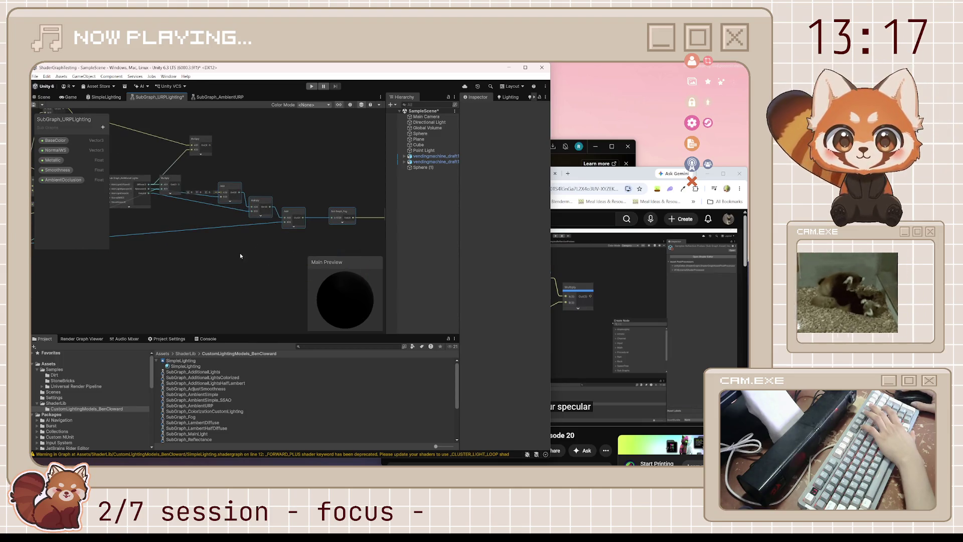
- Create a new Add node beside the Lerp and Multiply nodes
{"action": "key", "text": "f"}
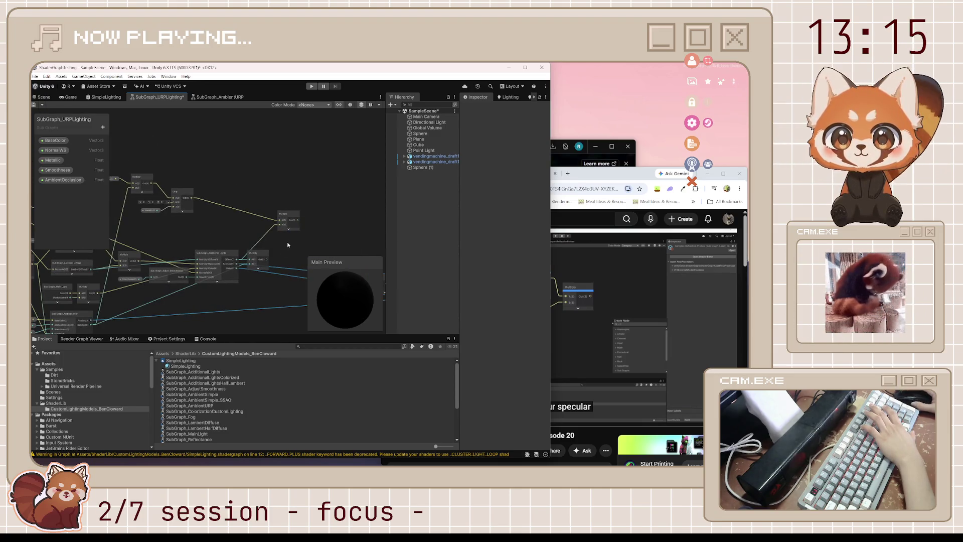
{"action": "left_click", "coordinate": [292, 217]}
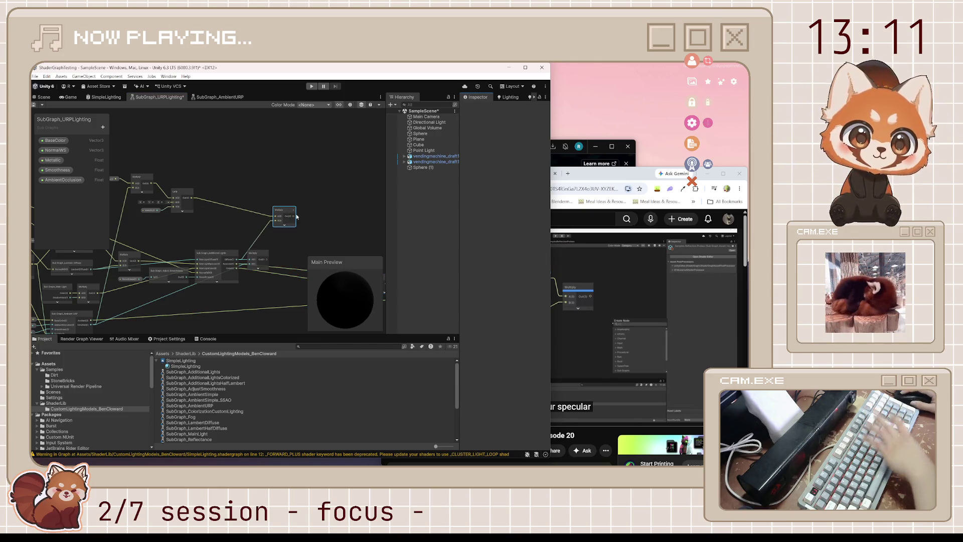
{"action": "key", "text": "space"}
{"action": "type", "text": "add"}
{"action": "key", "text": "Return"}
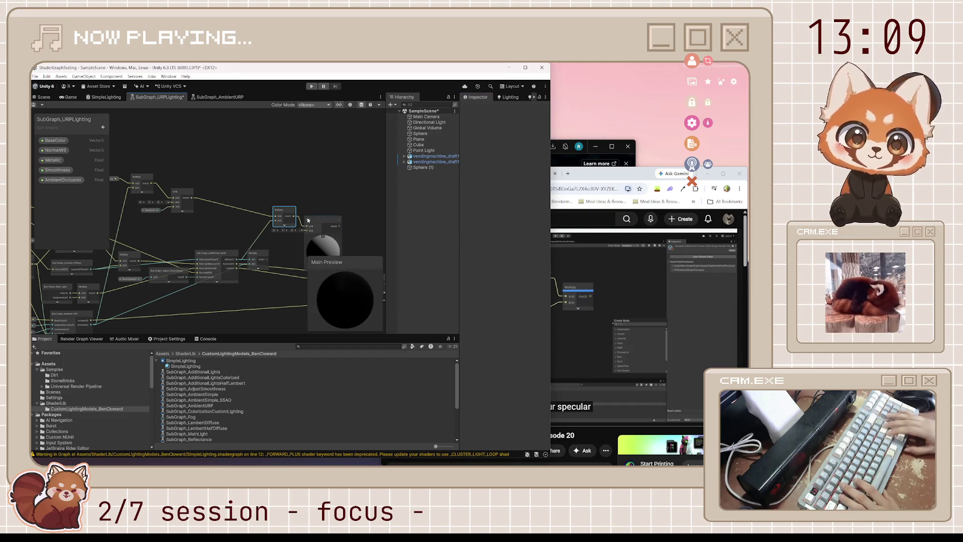
{"action": "key", "text": "alt+Tab"}
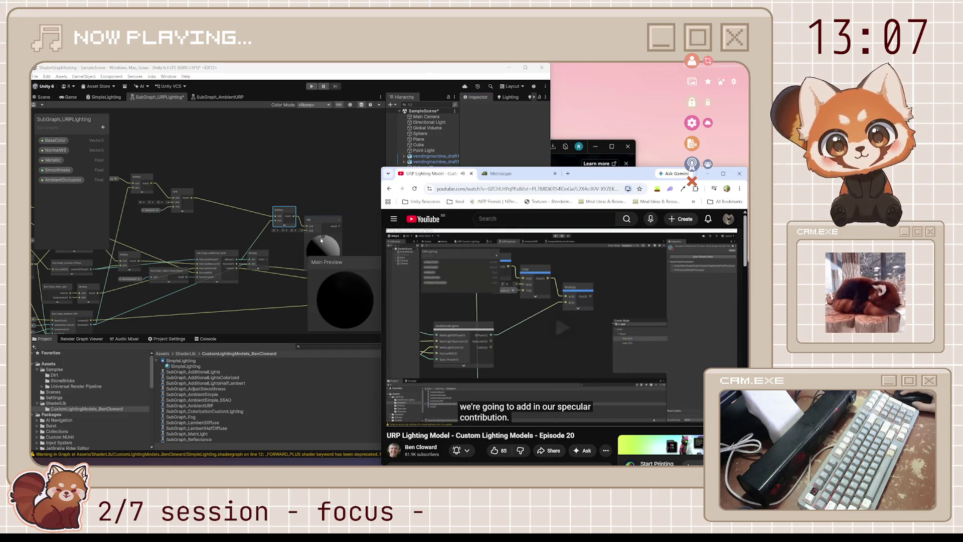
{"action": "left_click", "coordinate": [320, 237]}
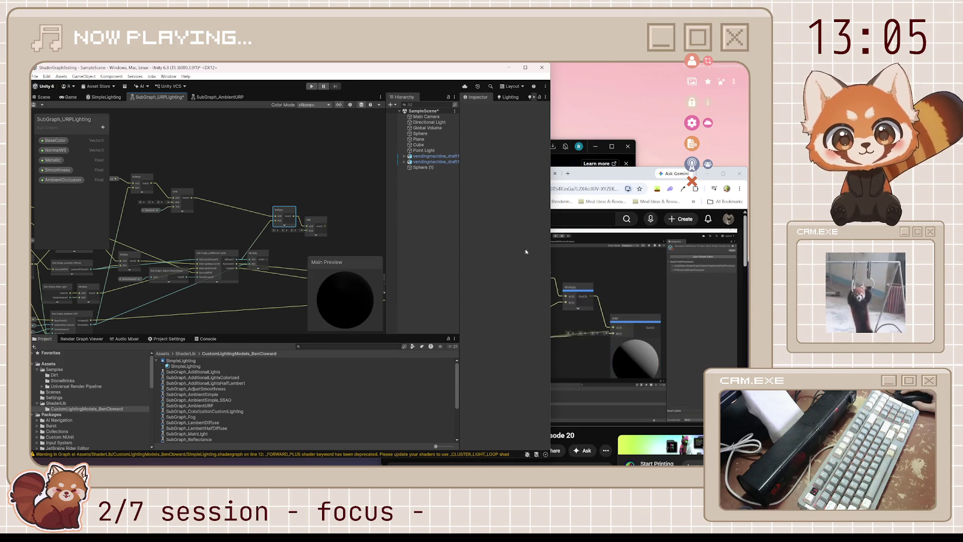
- Wire the Sub Graph_Additional Lights output into the new Add node's B input
{"action": "left_click", "coordinate": [453, 301]}
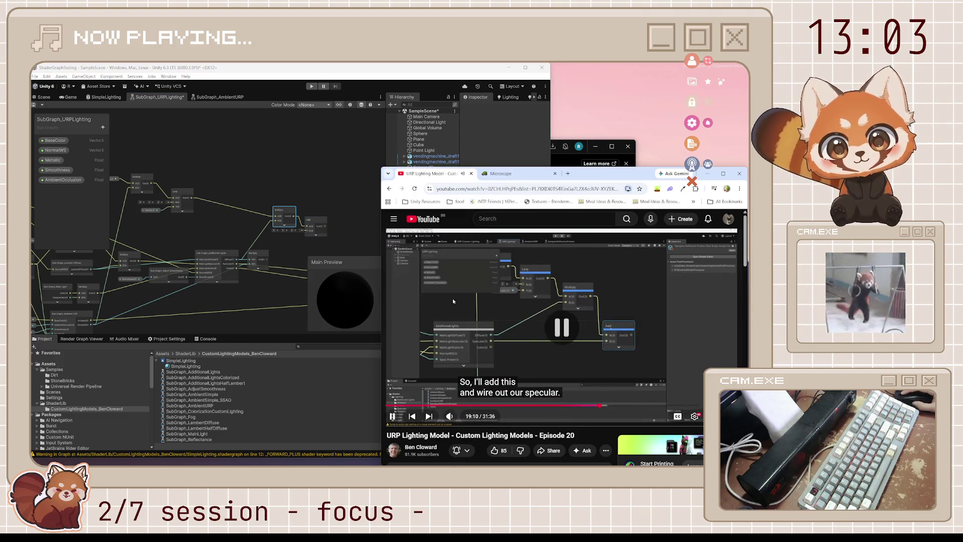
{"action": "left_click", "coordinate": [261, 255]}
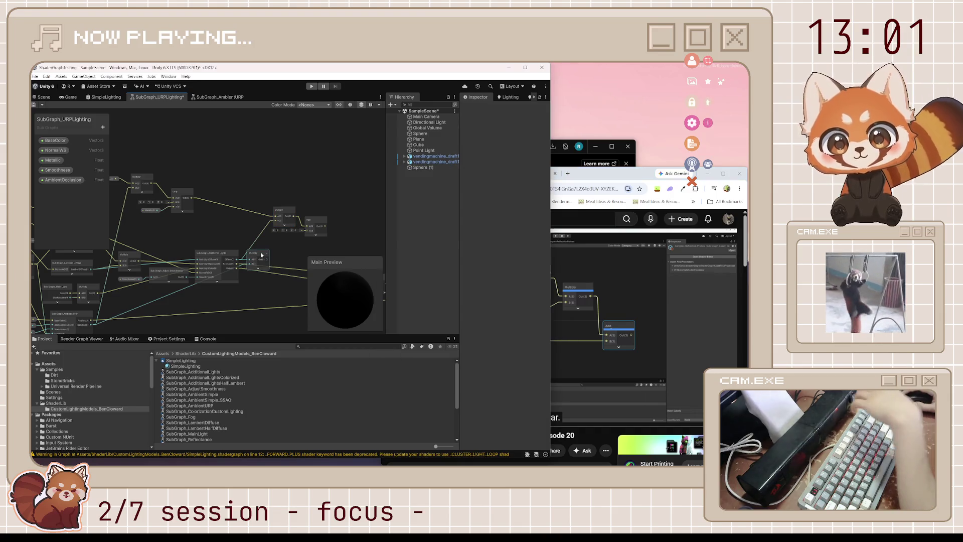
{"action": "scroll", "coordinate": [236, 266], "scroll_direction": "up", "scroll_amount": 2}
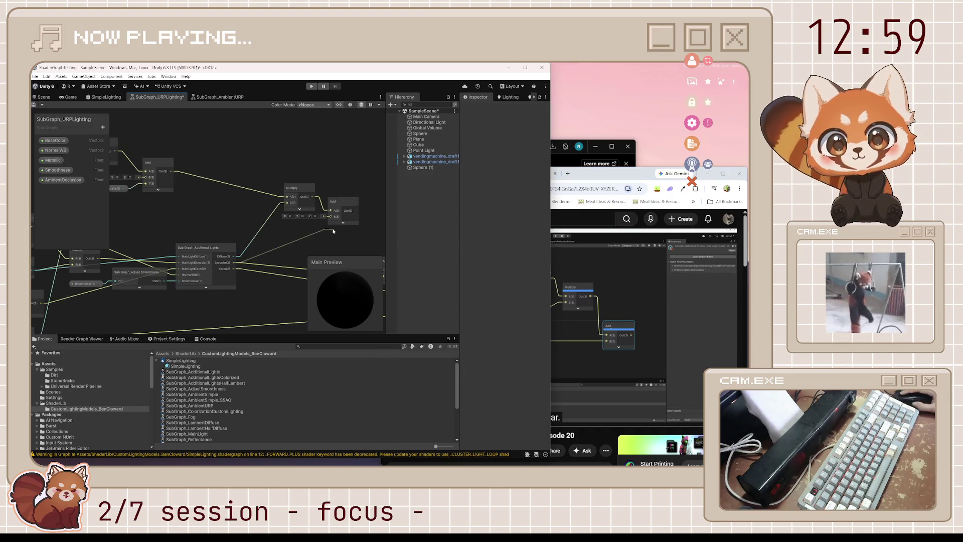
{"action": "left_click_drag", "start_coordinate": [333, 232], "coordinate": [331, 216]}
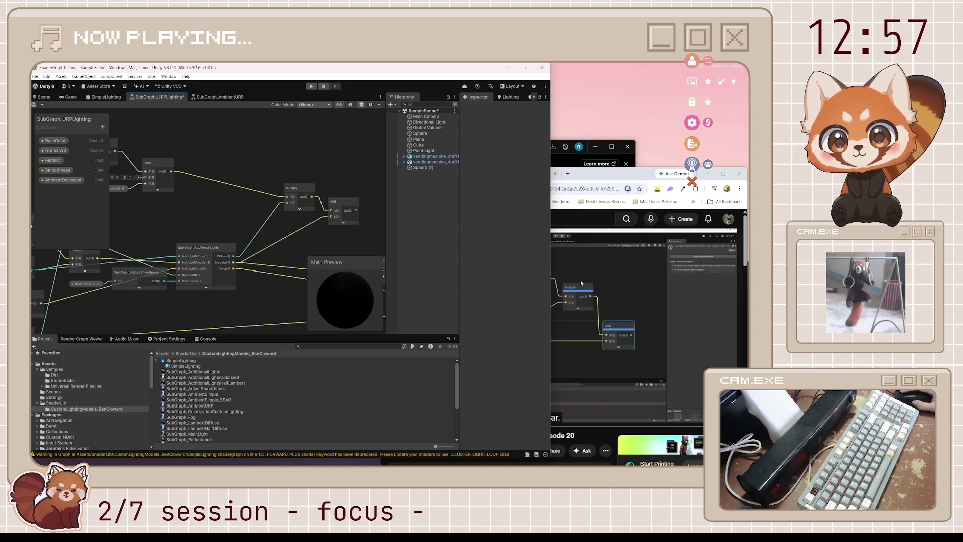
{"action": "left_click", "coordinate": [581, 283]}
{"action": "left_click", "coordinate": [290, 271]}
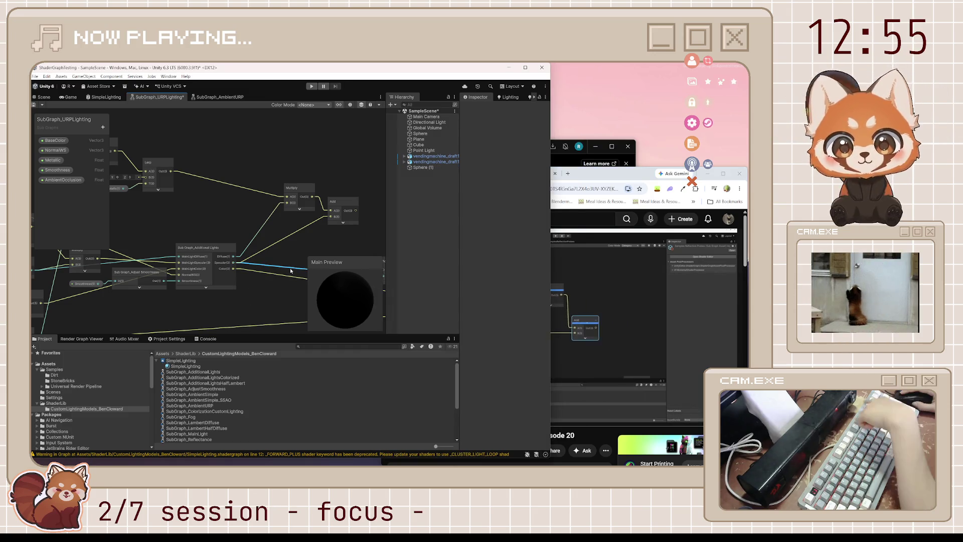
{"action": "left_click", "coordinate": [592, 178]}
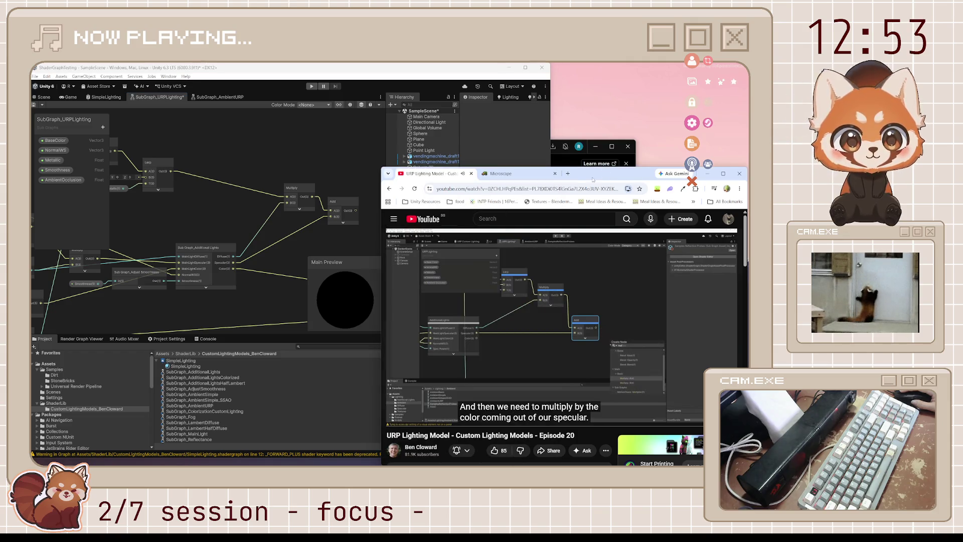
{"action": "left_click", "coordinate": [370, 227]}
{"action": "key", "text": "space"}
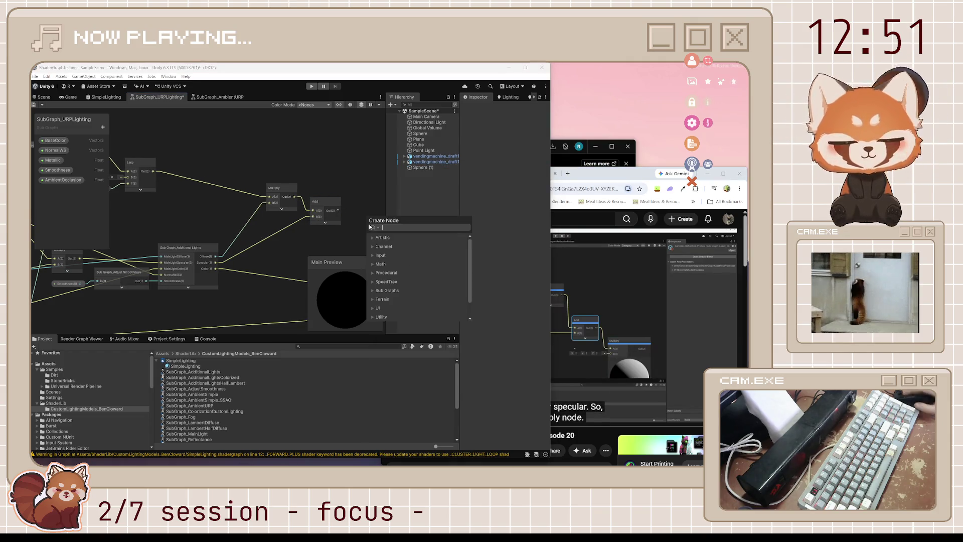
- Add a Multiply node and feed the Additional Lights Color output into its B input
{"action": "type", "text": "multiply"}
{"action": "key", "text": "Return"}
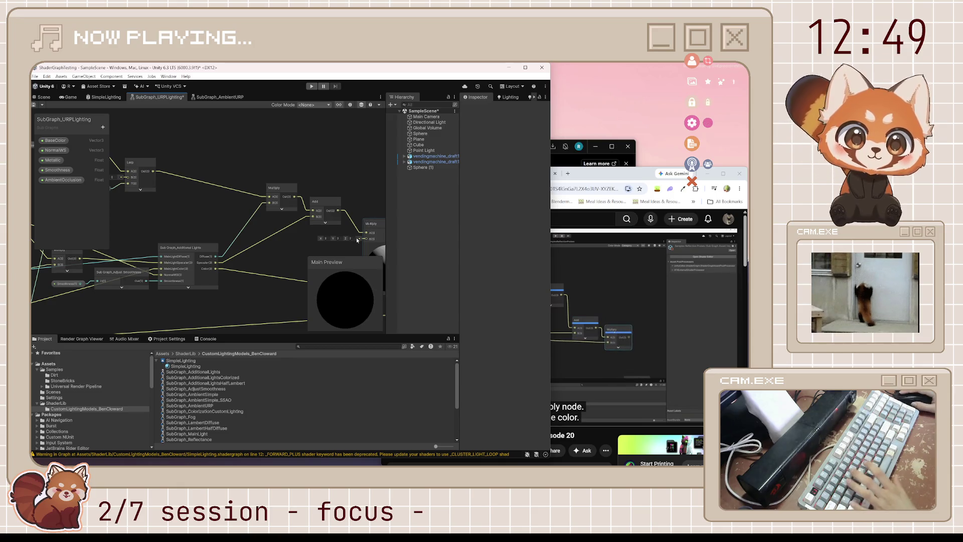
{"action": "mouse_move", "coordinate": [372, 239]}
{"action": "left_mouse_down"}
{"action": "mouse_move", "coordinate": [216, 268]}
{"action": "mouse_move", "coordinate": [221, 241]}
{"action": "left_mouse_up"}
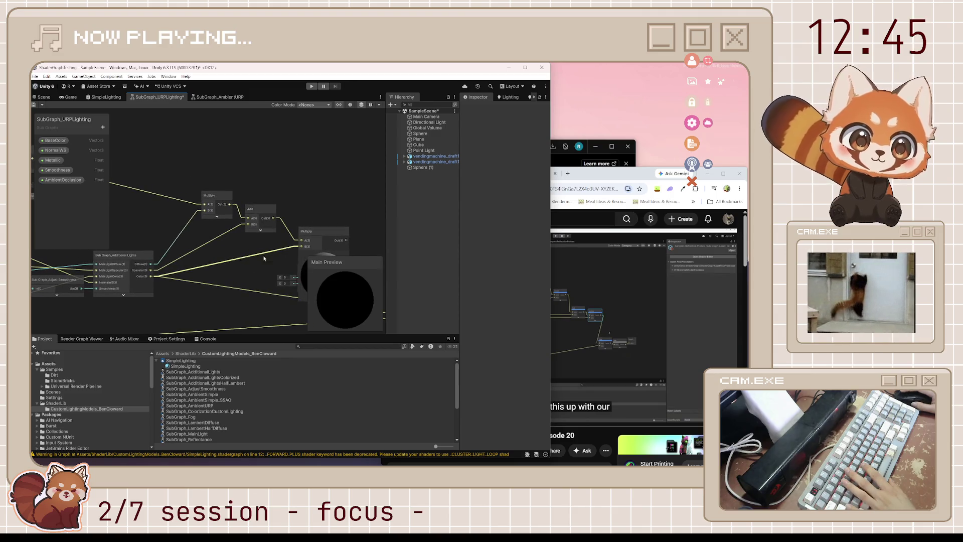
{"action": "left_click_drag", "start_coordinate": [328, 200], "coordinate": [258, 186]}
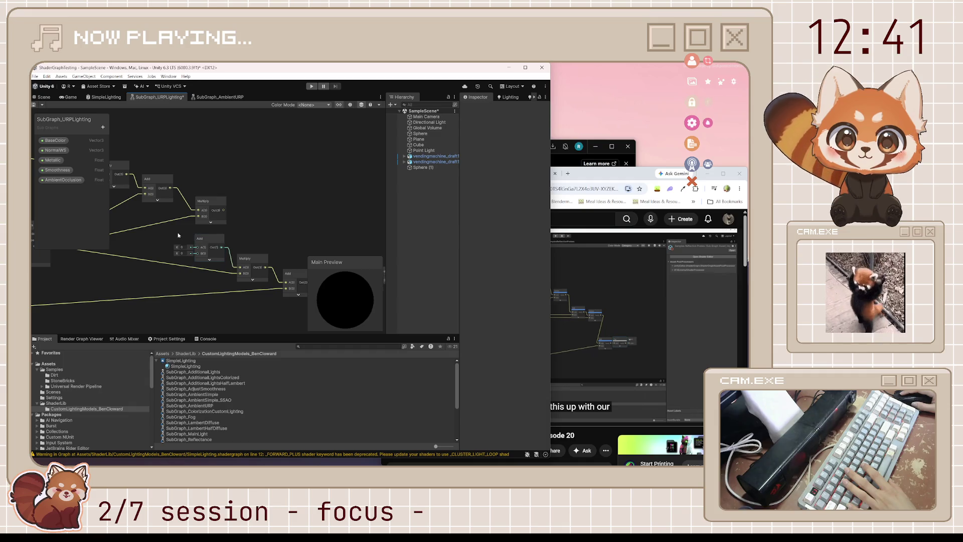
- Delete the Add and Multiply nodes and nudge the Sub Graph_Fog node left
{"action": "mouse_move", "coordinate": [178, 235]}
{"action": "left_mouse_down"}
{"action": "mouse_move", "coordinate": [239, 265]}
{"action": "mouse_move", "coordinate": [157, 224]}
{"action": "left_mouse_up"}
{"action": "key", "text": "Delete"}
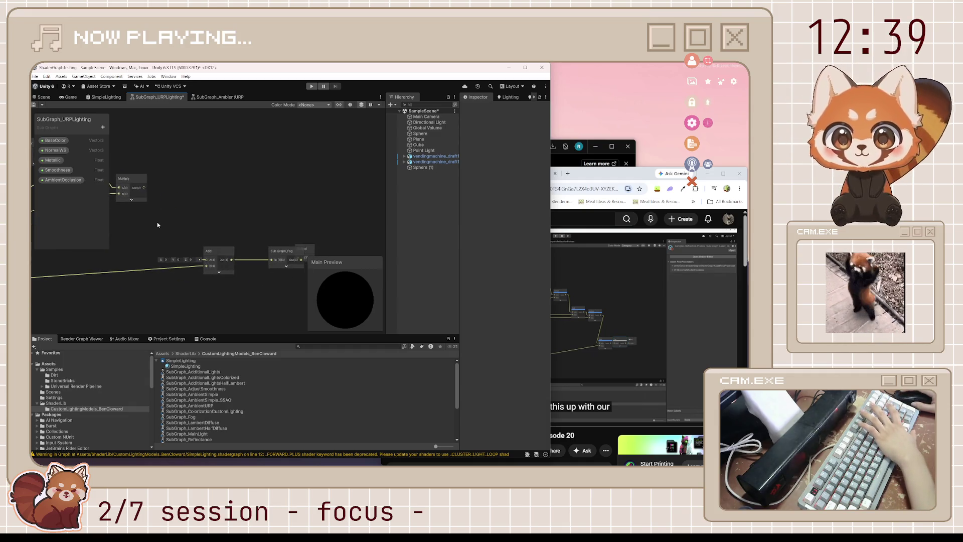
{"action": "left_click_drag", "start_coordinate": [294, 251], "coordinate": [277, 247]}
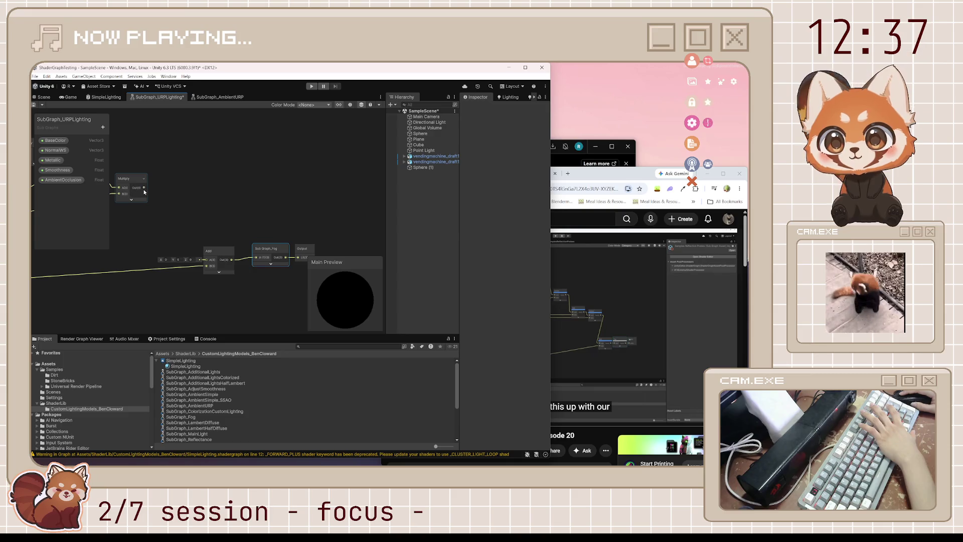
- Undo the recent graph edits with repeated Ctrl+Z while following the tutorial
{"action": "key", "text": "ctrl+z"}
{"action": "key", "text": "ctrl+z"}
{"action": "key", "text": "ctrl+z"}
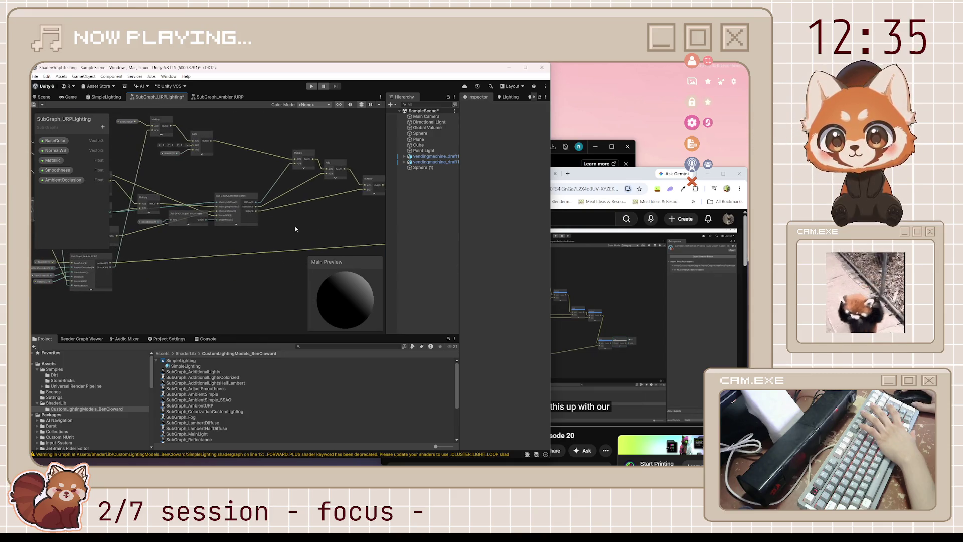
{"action": "key", "text": "ctrl+z"}
{"action": "key", "text": "ctrl+z"}
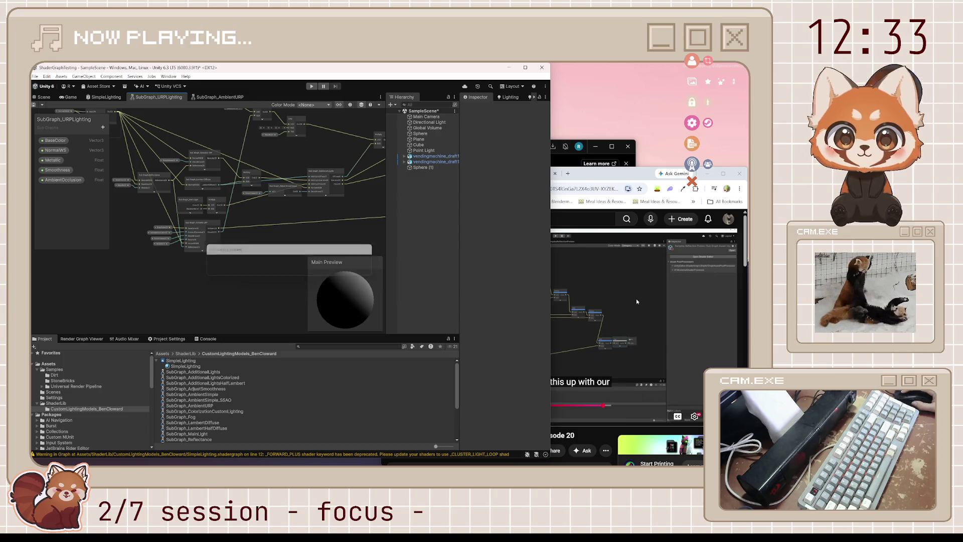
{"action": "left_click", "coordinate": [636, 299]}
{"action": "left_click", "coordinate": [636, 299]}
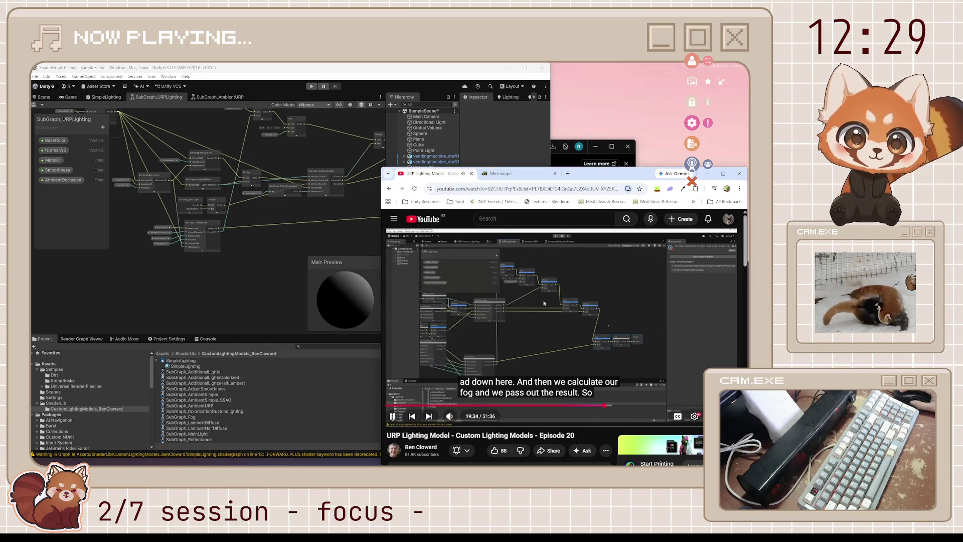
{"action": "key", "text": "space"}
{"action": "left_click", "coordinate": [365, 288]}
{"action": "key", "text": "ctrl+z"}
{"action": "key", "text": "ctrl+z"}
{"action": "key", "text": "ctrl+z"}
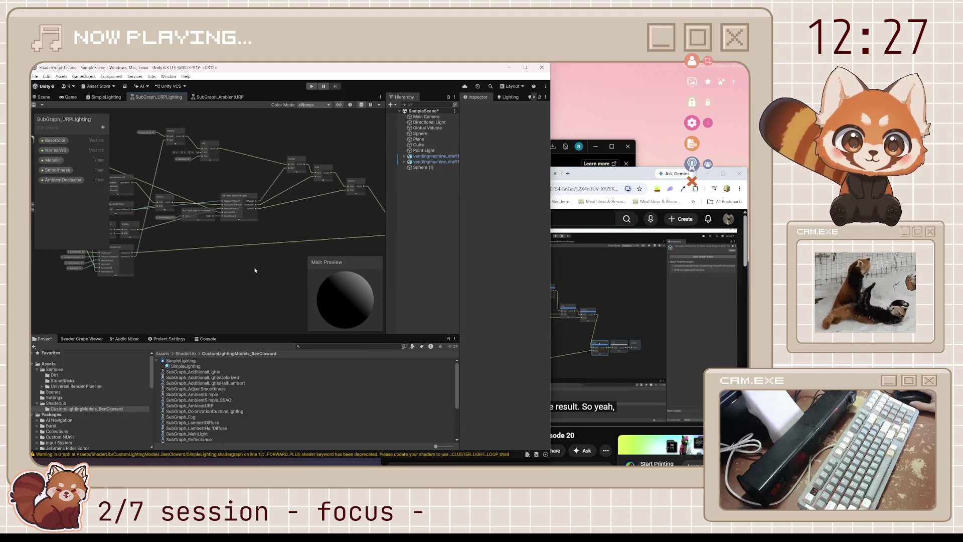
{"action": "key", "text": "ctrl+z"}
{"action": "key", "text": "ctrl+z"}
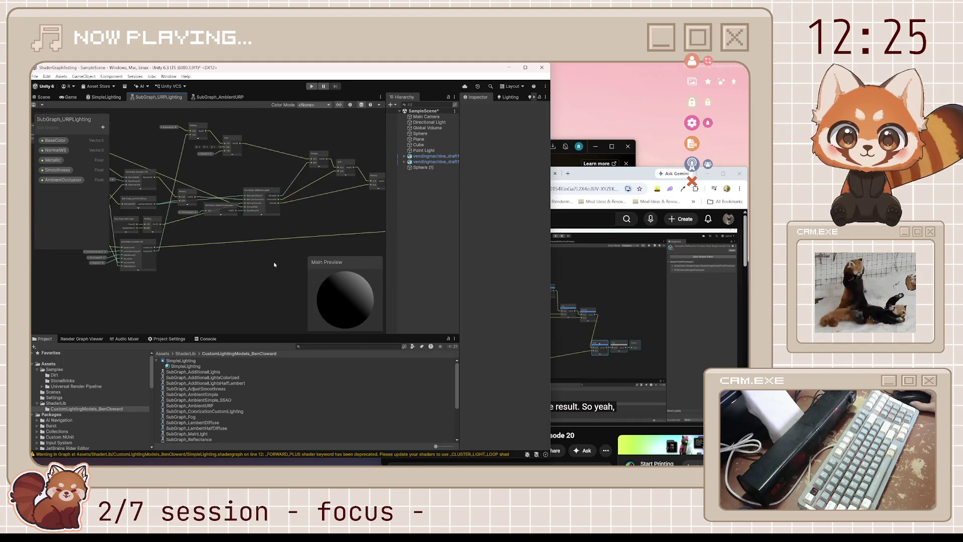
{"action": "key", "text": "alt+Tab"}
{"action": "key", "text": "space"}
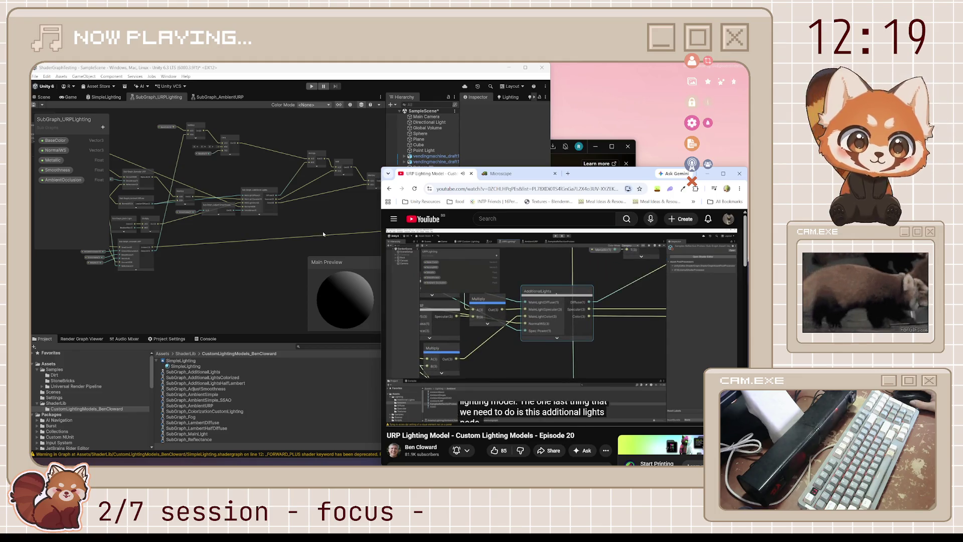
- Open the Reflectance subgraph and look over its Normals group
{"action": "left_click", "coordinate": [218, 218]}
{"action": "scroll", "coordinate": [218, 218], "scroll_direction": "up", "scroll_amount": 5}
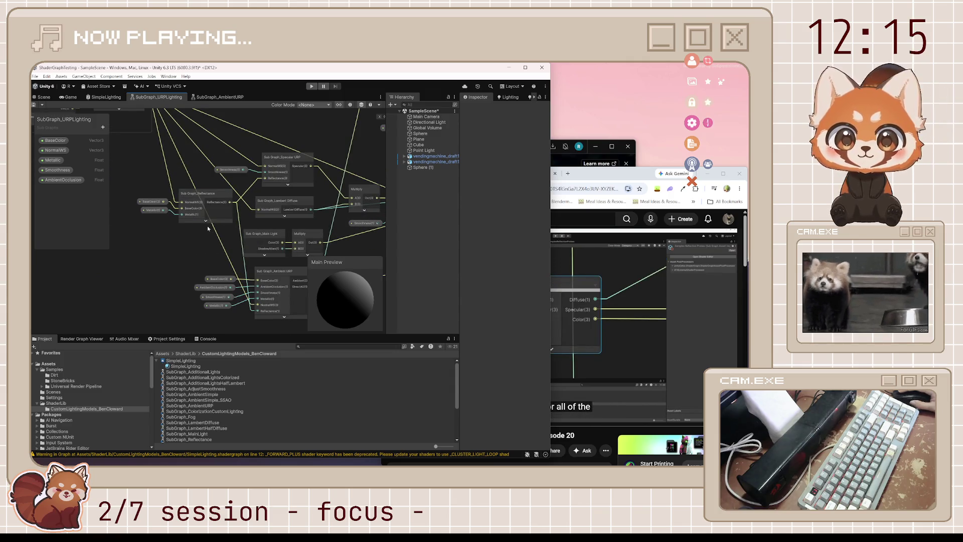
{"action": "double_click", "coordinate": [229, 196]}
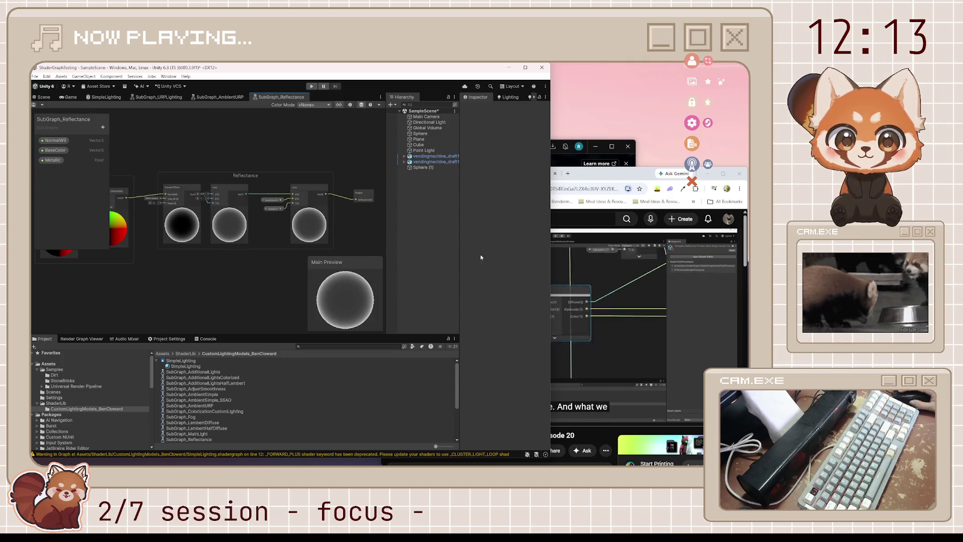
{"action": "left_click", "coordinate": [602, 181]}
{"action": "left_click", "coordinate": [585, 332]}
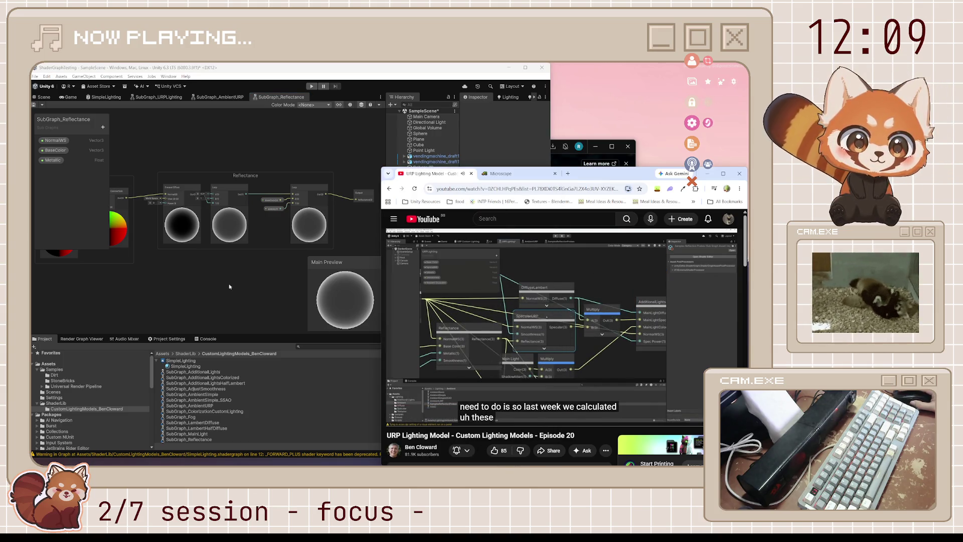
{"action": "mouse_move", "coordinate": [191, 269]}
{"action": "left_mouse_down"}
{"action": "mouse_move", "coordinate": [267, 283]}
{"action": "mouse_move", "coordinate": [198, 282]}
{"action": "left_mouse_up"}
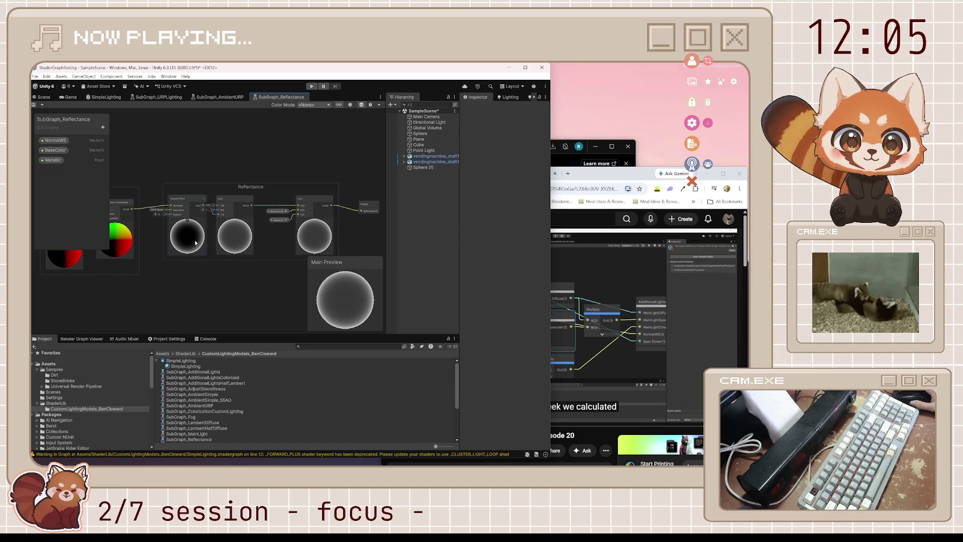
{"action": "left_click_drag", "start_coordinate": [185, 292], "coordinate": [296, 275]}
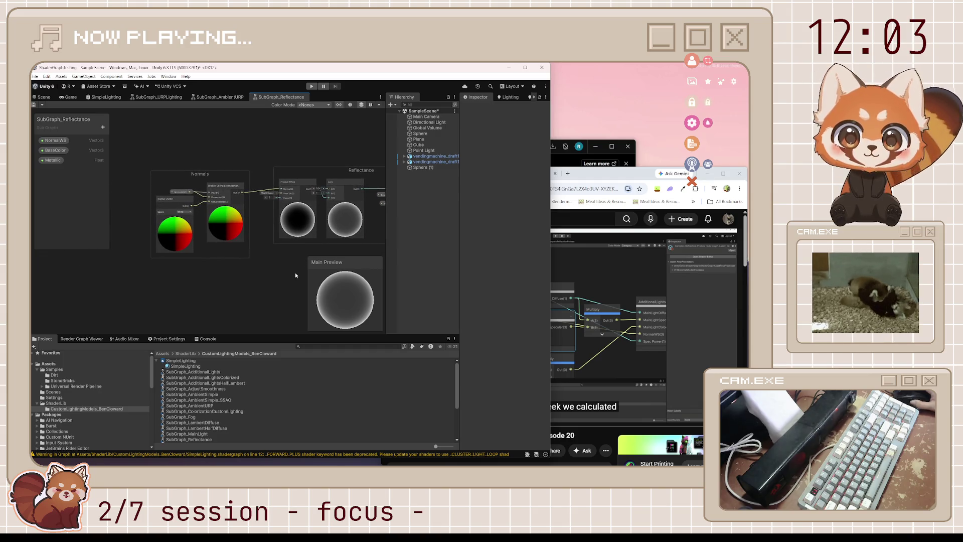
{"action": "left_click_drag", "start_coordinate": [227, 272], "coordinate": [205, 279]}
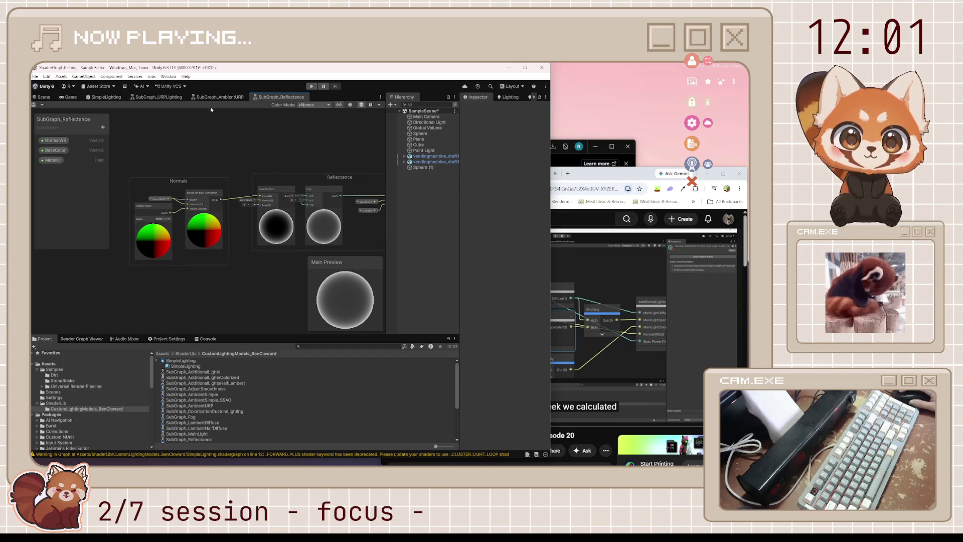
- Inspect AmbientURP's Diffuse Ambient, SpecularAmbient and Normals groups, closing both subgraph tabs
{"action": "left_click", "coordinate": [220, 98]}
{"action": "left_click", "coordinate": [301, 96]}
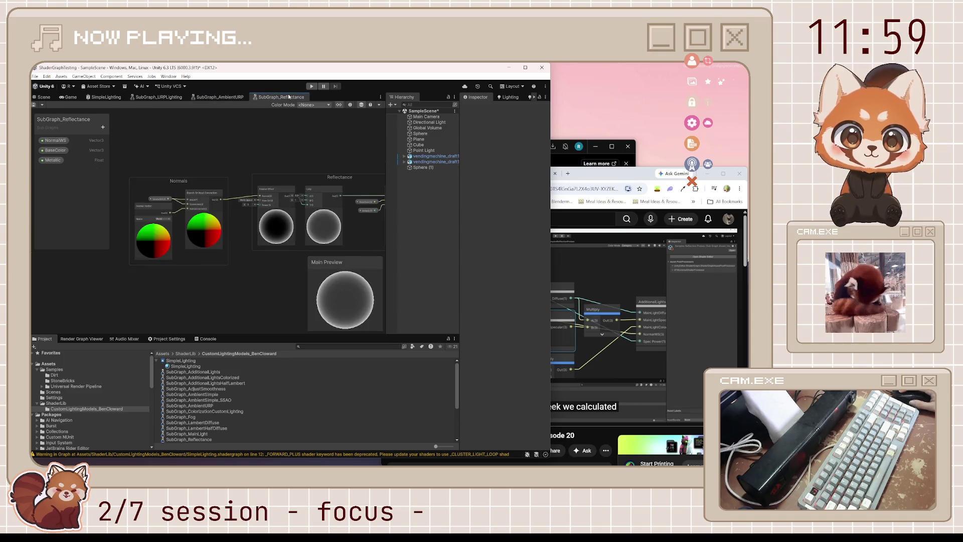
{"action": "left_click", "coordinate": [308, 97]}
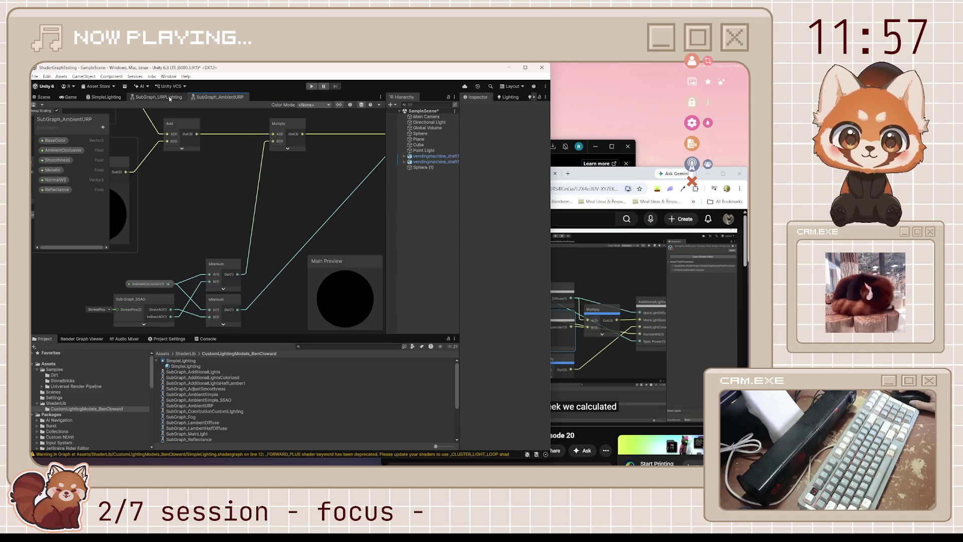
{"action": "scroll", "coordinate": [256, 155], "scroll_direction": "down", "scroll_amount": 3}
{"action": "left_click_drag", "start_coordinate": [170, 185], "coordinate": [294, 207]}
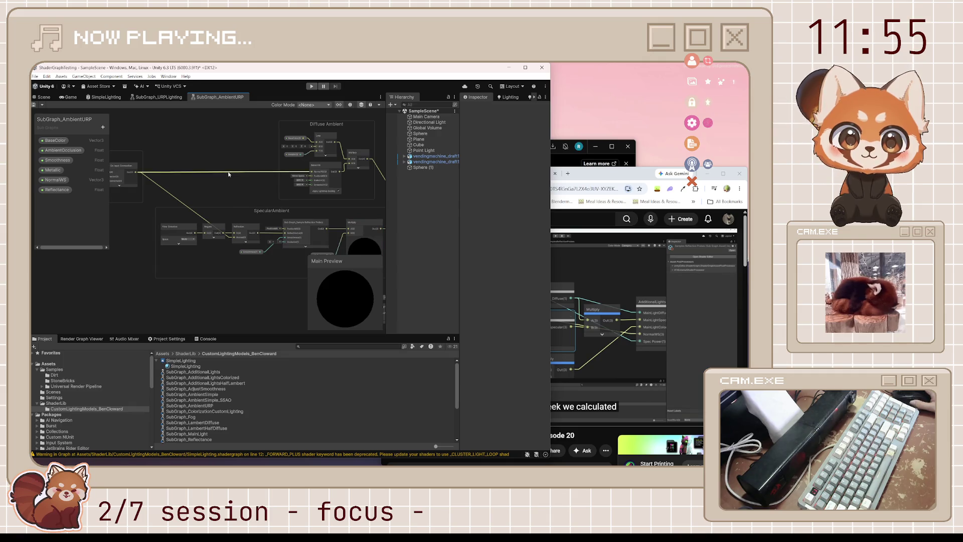
{"action": "left_click_drag", "start_coordinate": [228, 174], "coordinate": [298, 242]}
{"action": "middle_click", "coordinate": [196, 98]}
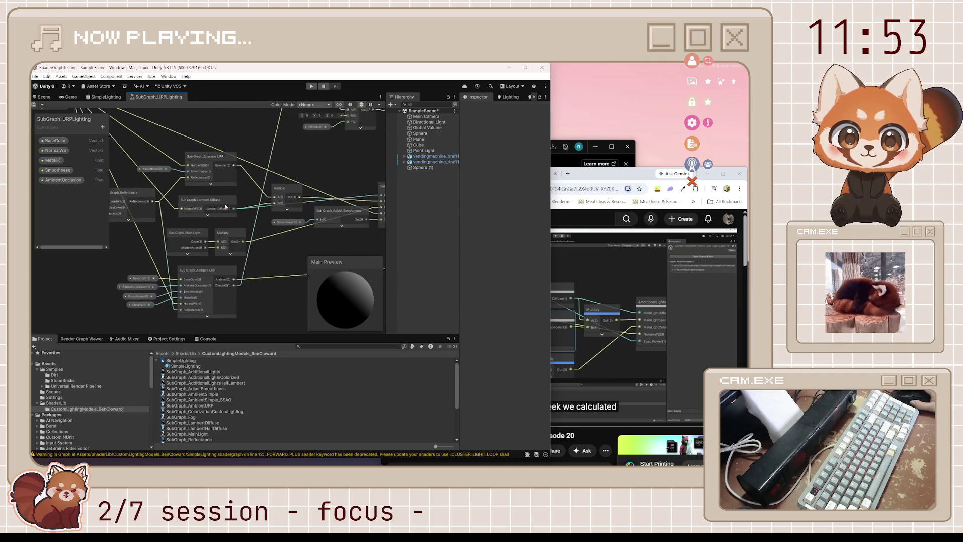
- Pan to the Additional Lights node and play the tutorial until 21:29
{"action": "left_click_drag", "start_coordinate": [244, 250], "coordinate": [214, 245]}
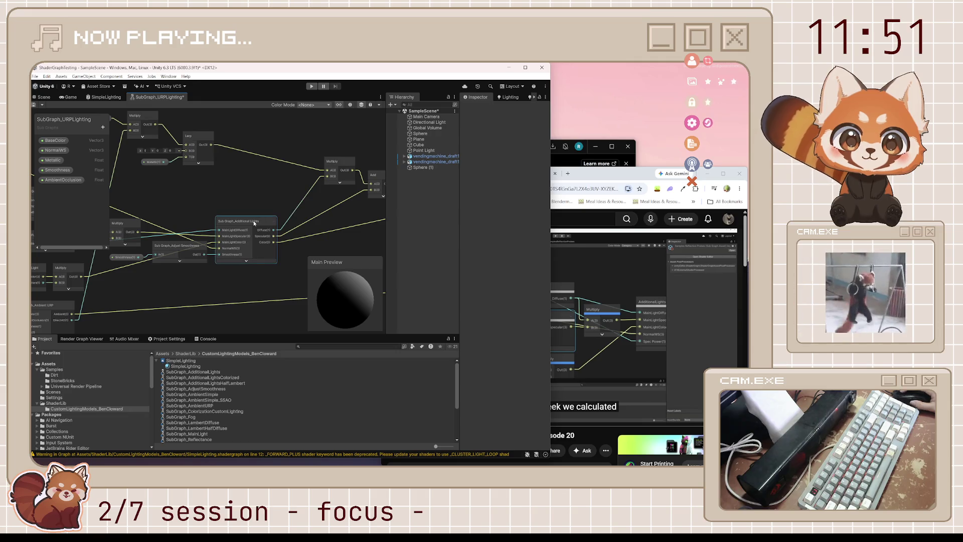
{"action": "key", "text": "alt+Tab"}
{"action": "key", "text": "space"}
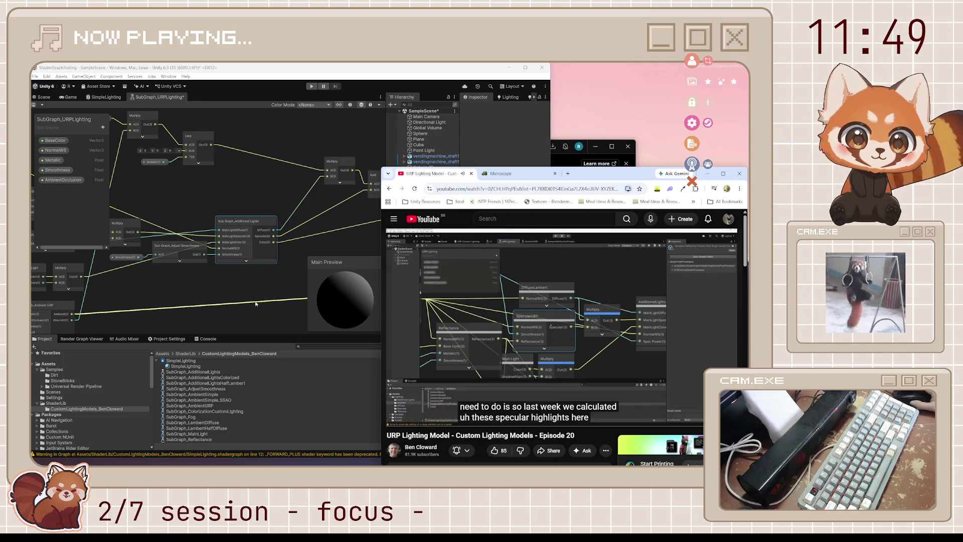
{"action": "left_click_drag", "start_coordinate": [256, 304], "coordinate": [359, 301]}
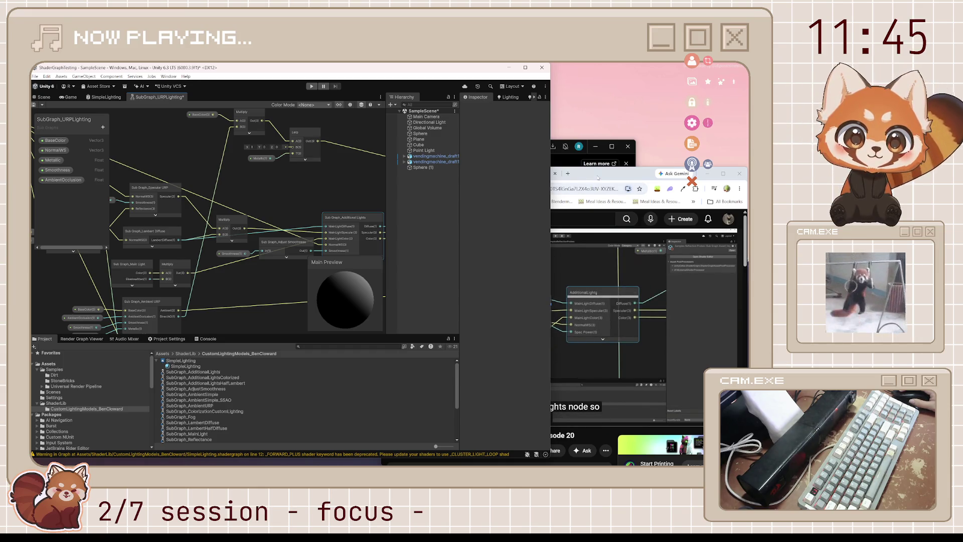
{"action": "left_click", "coordinate": [597, 177]}
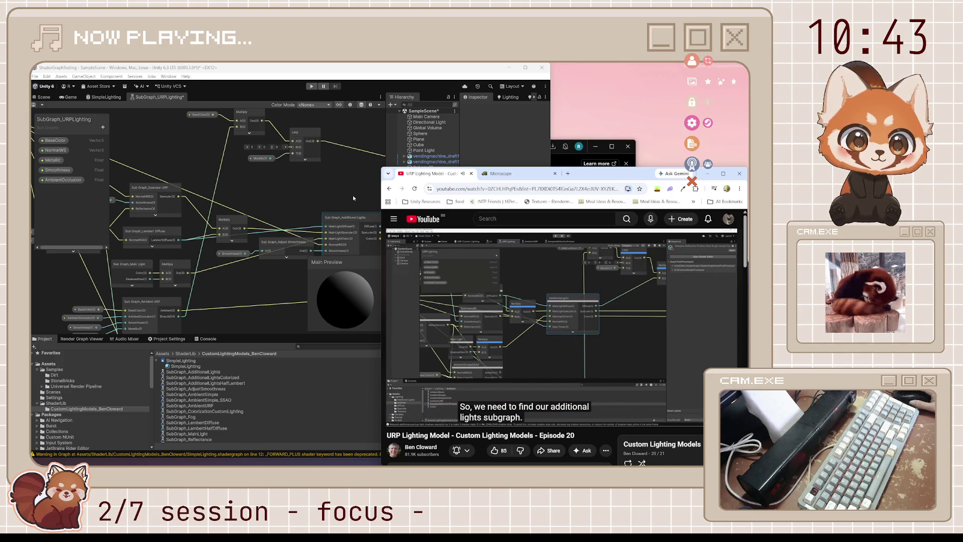
{"action": "left_click", "coordinate": [549, 326]}
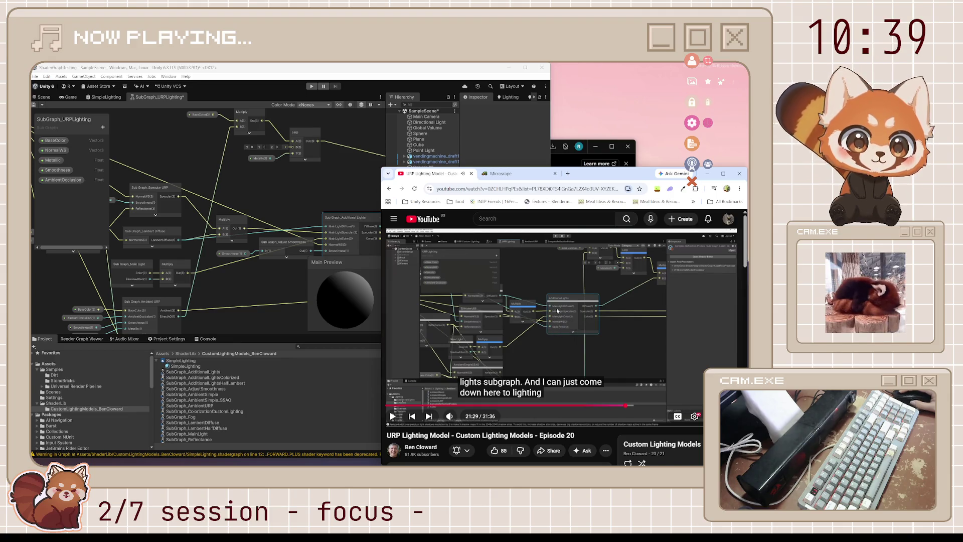
- Duplicate SubGraph_AdditionalLights, rename the copy SubGraph_AdditionalLightsURP, and open it
{"action": "left_click", "coordinate": [557, 310]}
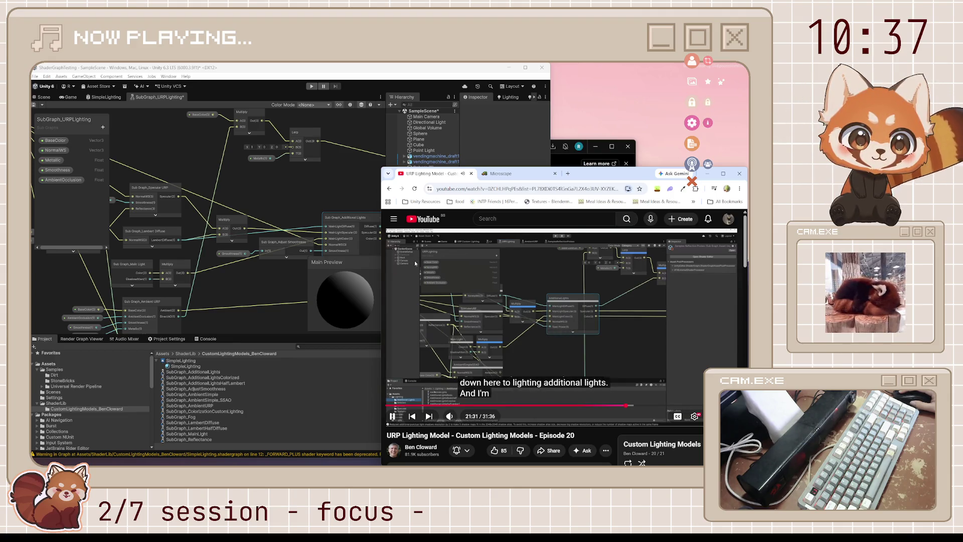
{"action": "left_click", "coordinate": [520, 326]}
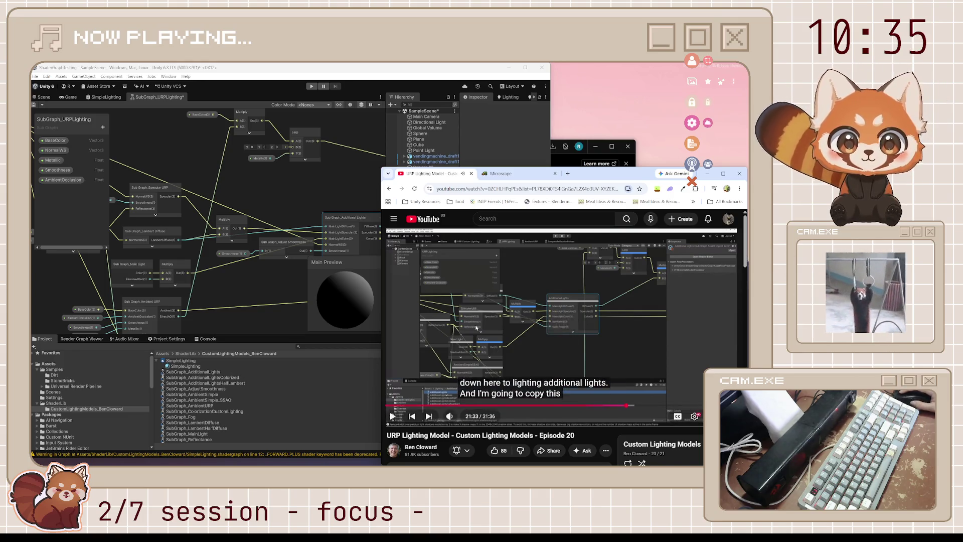
{"action": "left_click", "coordinate": [235, 372]}
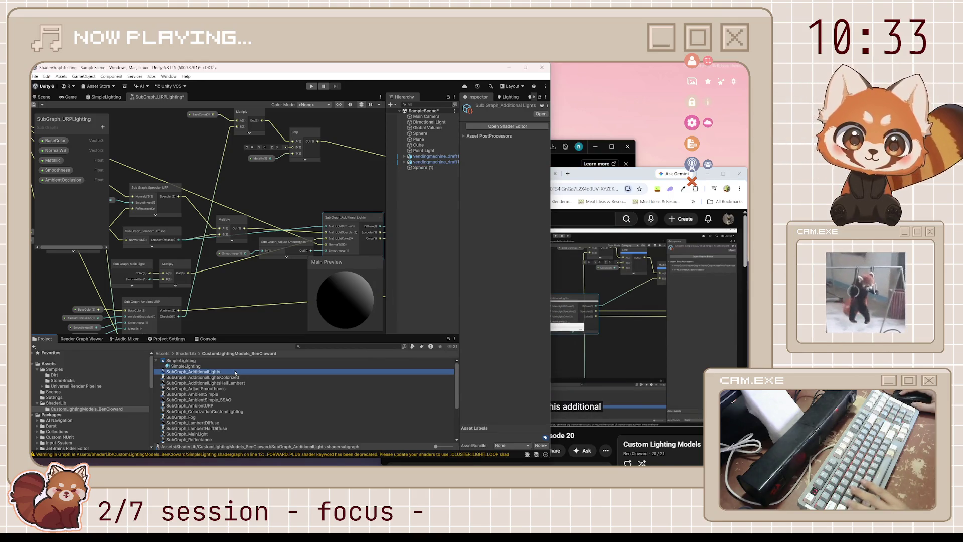
{"action": "key", "text": "ctrl+d"}
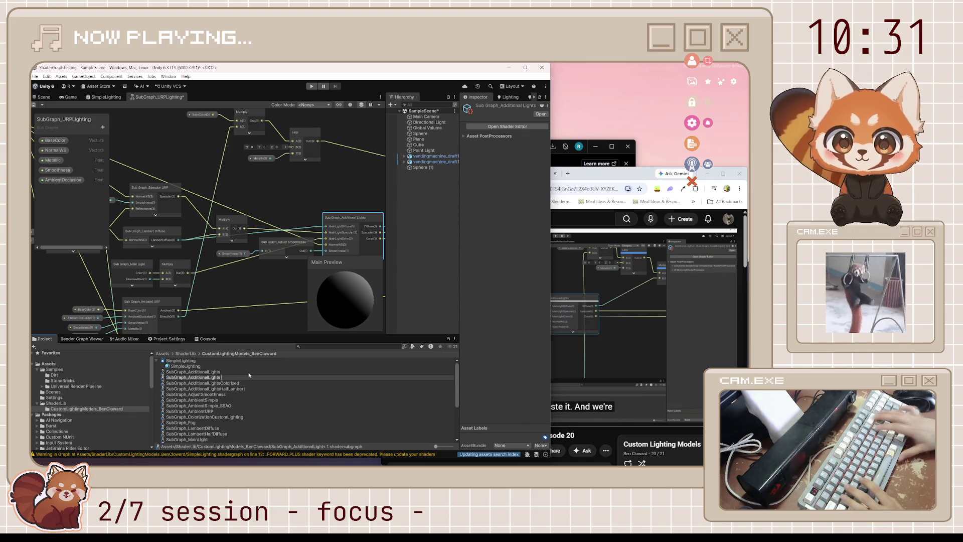
{"action": "key", "text": "Right"}
{"action": "key", "text": "BackSpace"}
{"action": "key", "text": "BackSpace"}
{"action": "type", "text": "URP"}
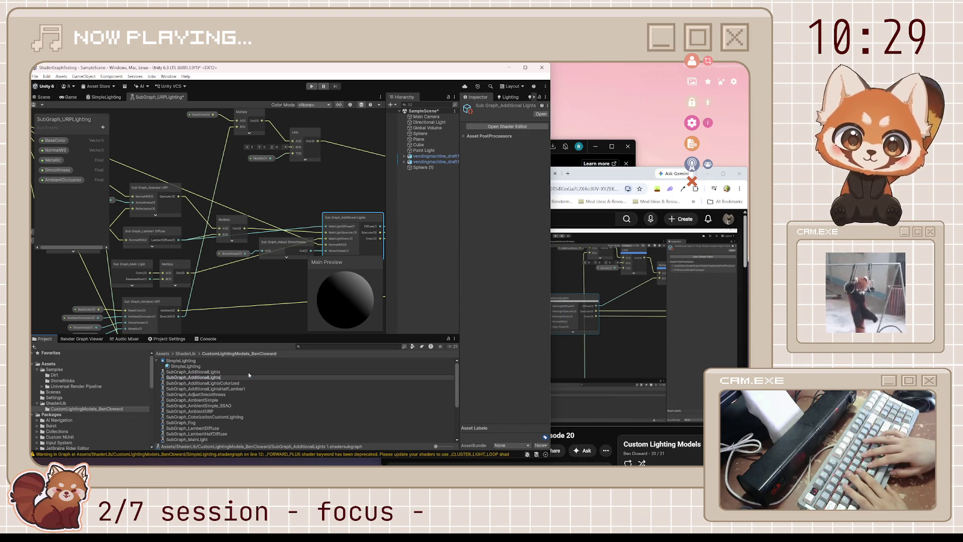
{"action": "key", "text": "Return"}
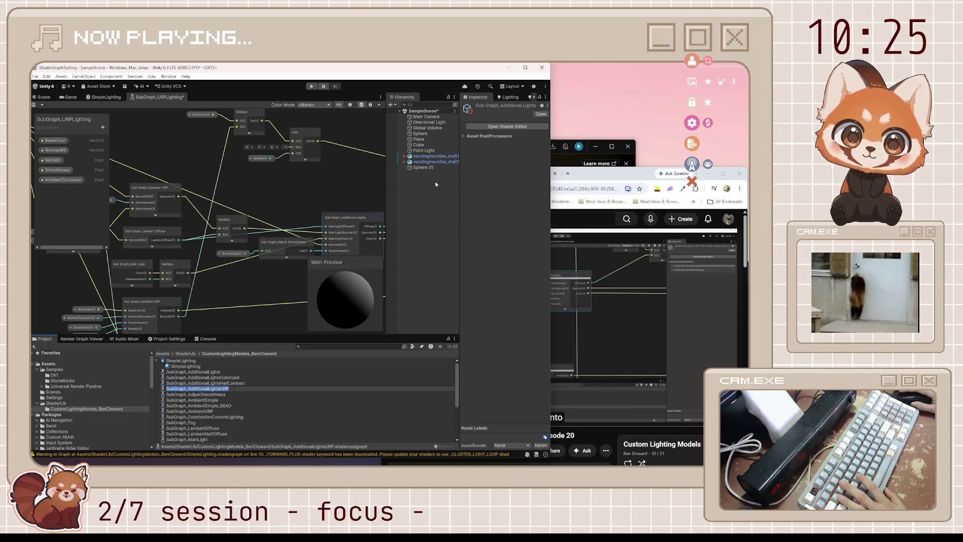
{"action": "double_click", "coordinate": [225, 390]}
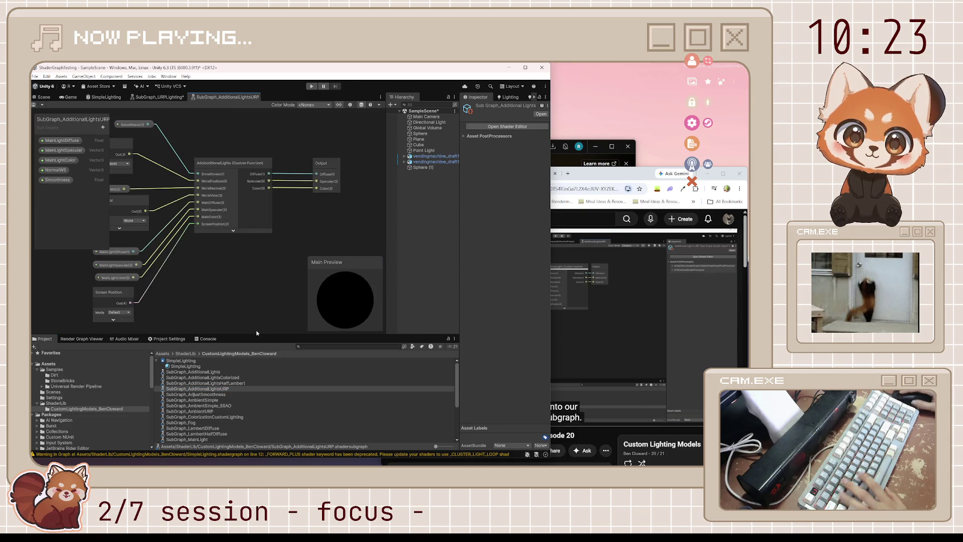
{"action": "left_click", "coordinate": [627, 174]}
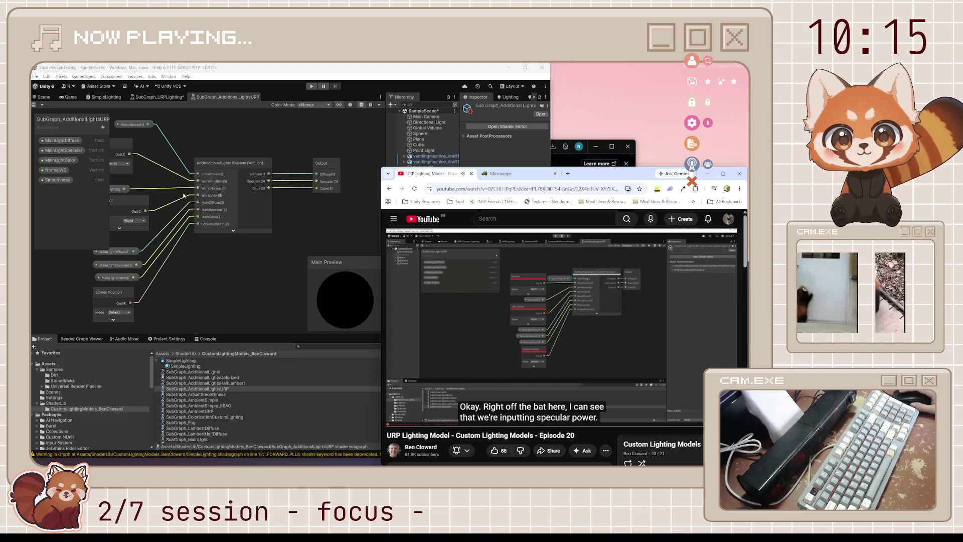
{"action": "mouse_move", "coordinate": [430, 311]}
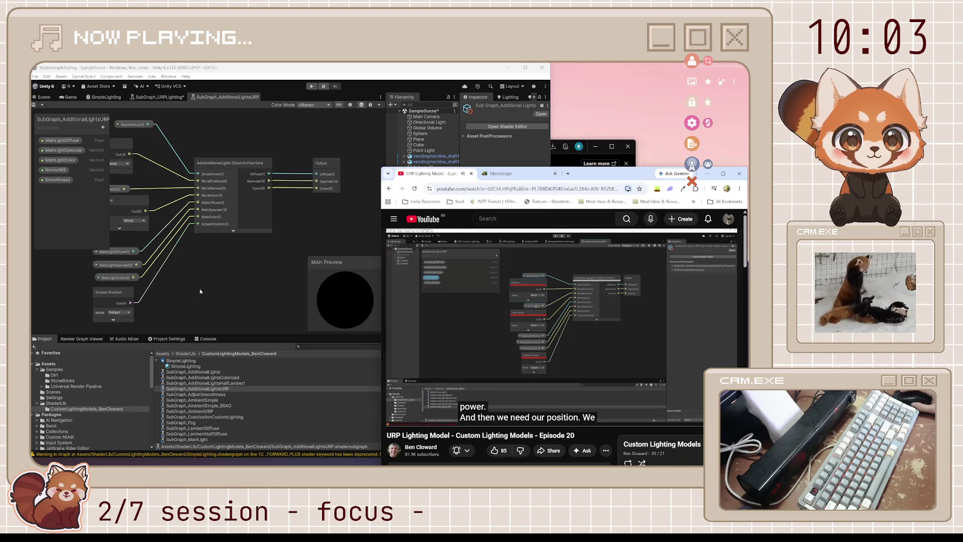
{"action": "left_click_drag", "start_coordinate": [199, 291], "coordinate": [249, 310]}
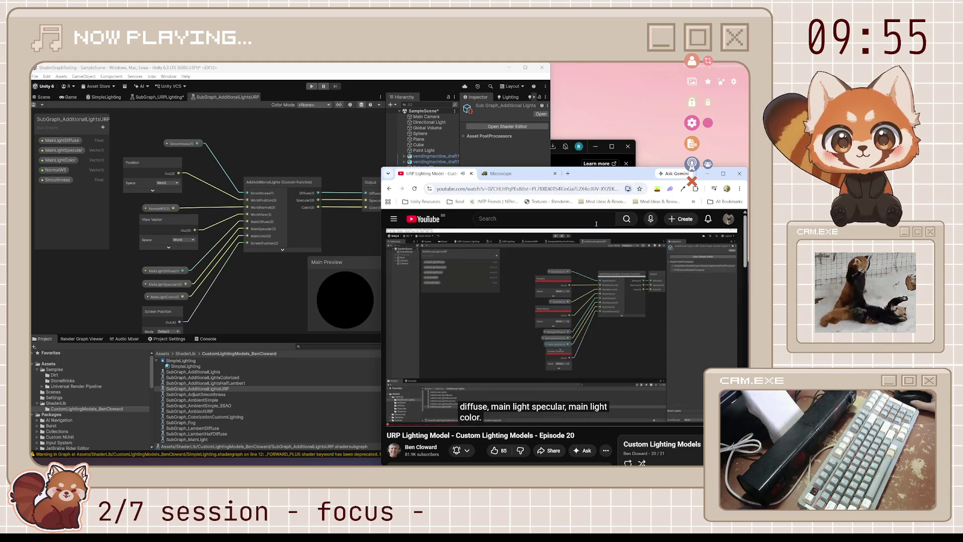
{"action": "mouse_move", "coordinate": [574, 272]}
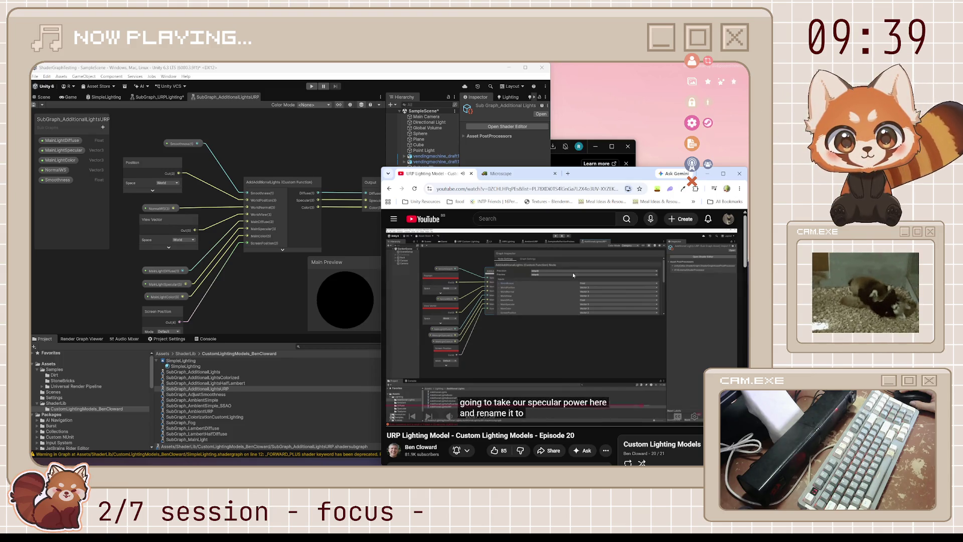
{"action": "mouse_move", "coordinate": [573, 279]}
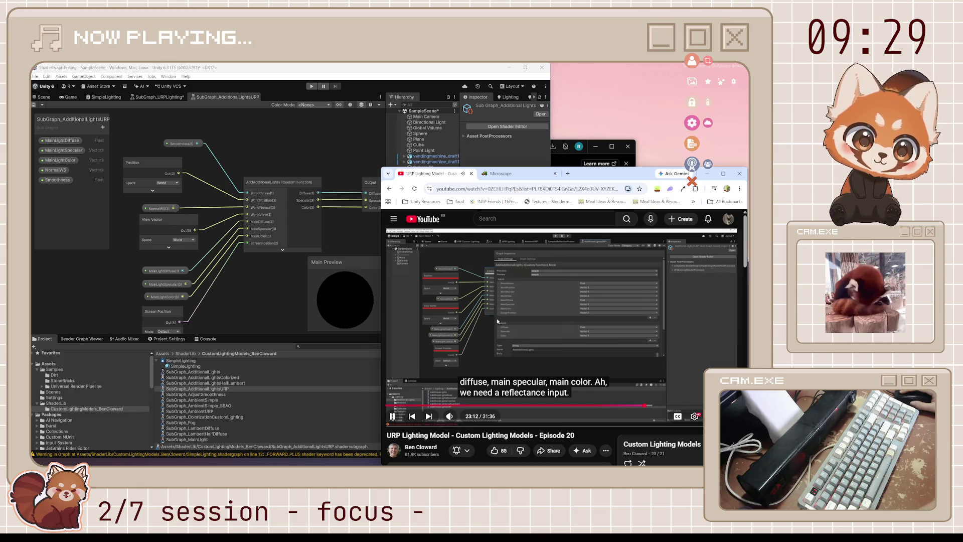
- Add a Float input named Reflectance to the custom function node
{"action": "left_click", "coordinate": [357, 150]}
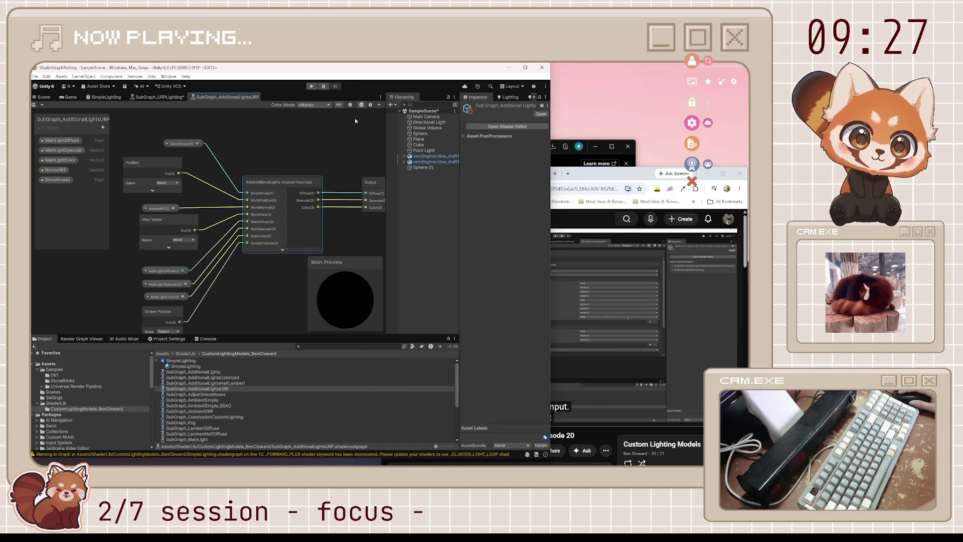
{"action": "left_click", "coordinate": [351, 105]}
{"action": "key", "text": "alt+Tab"}
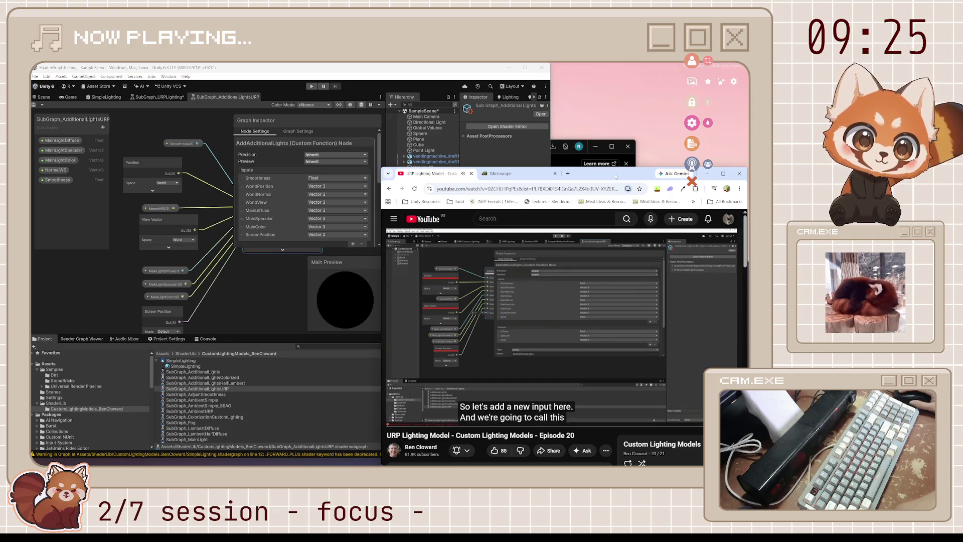
{"action": "scroll", "coordinate": [351, 220], "scroll_direction": "down", "scroll_amount": 1}
{"action": "left_click", "coordinate": [353, 225]}
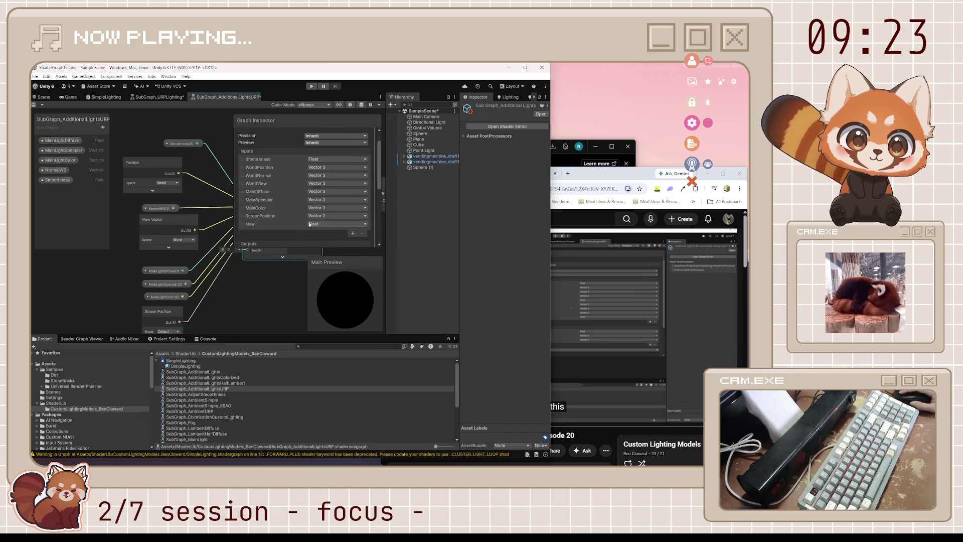
{"action": "double_click", "coordinate": [254, 224]}
{"action": "type", "text": "Reflec"}
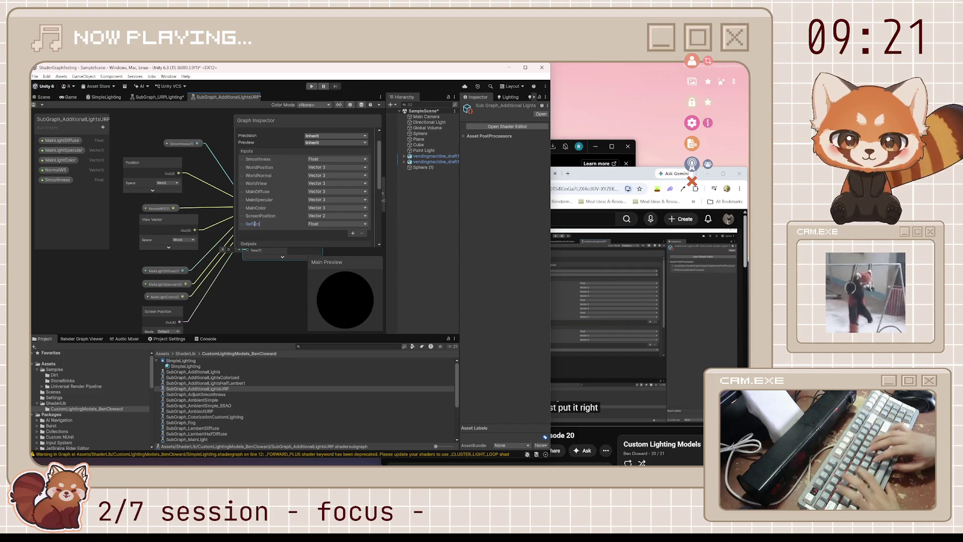
{"action": "type", "text": "tance"}
{"action": "key", "text": "Return"}
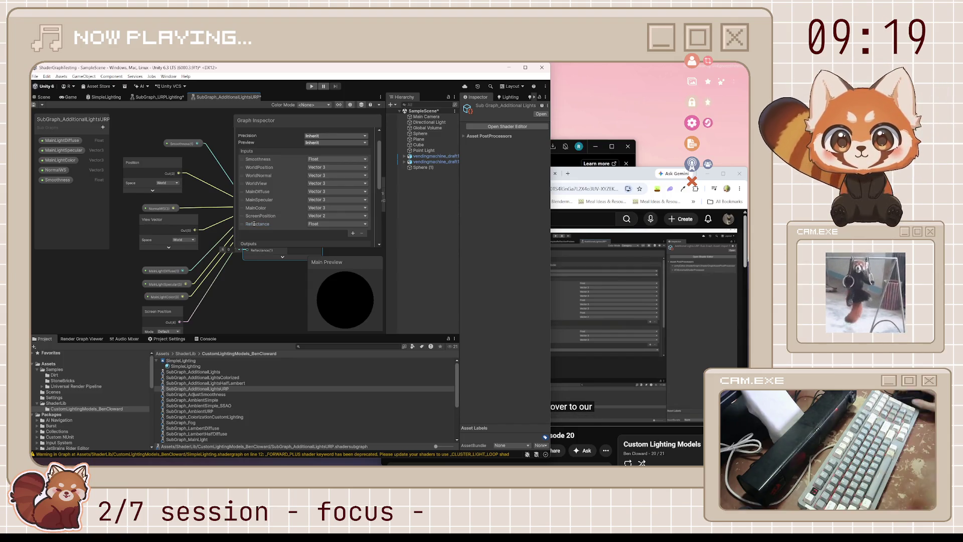
- Create a Float blackboard property named Reflectance and drop it onto the graph
{"action": "left_click", "coordinate": [103, 126]}
{"action": "left_click", "coordinate": [120, 131]}
{"action": "type", "text": "Reflectance"}
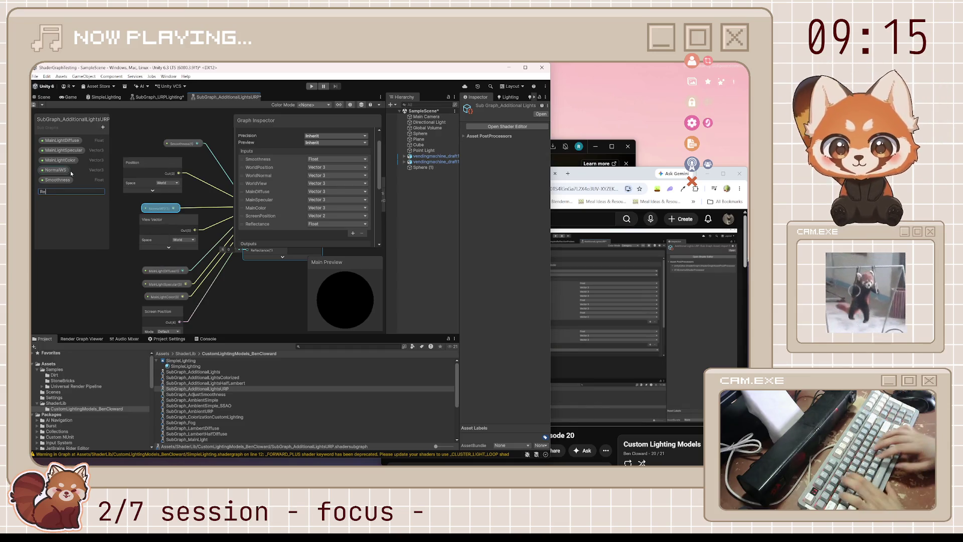
{"action": "key", "text": "Return"}
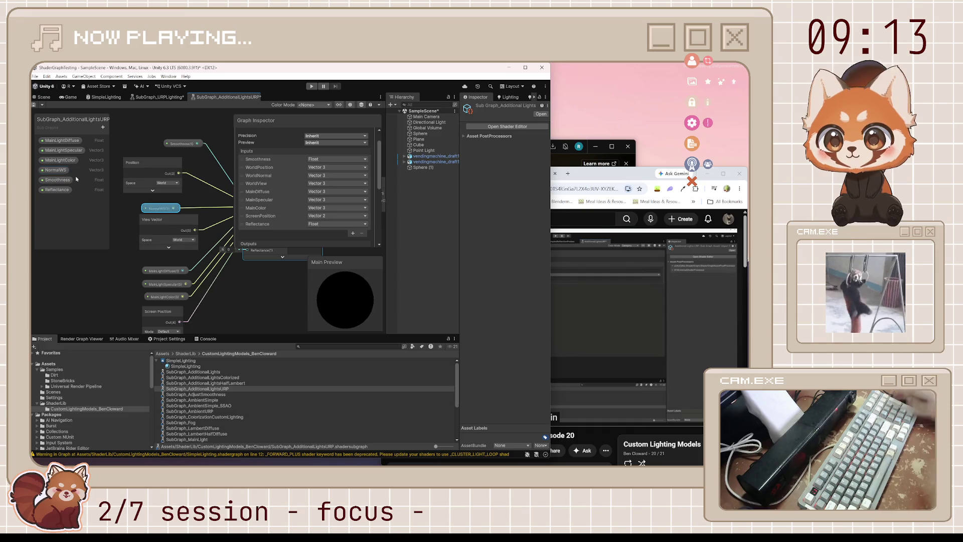
{"action": "left_click_drag", "start_coordinate": [56, 190], "coordinate": [195, 309]}
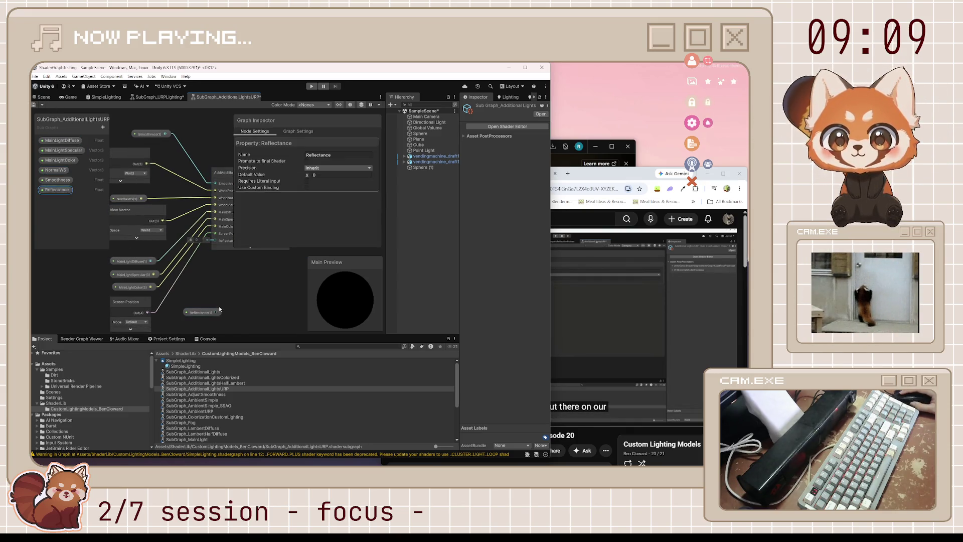
- Wire the Reflectance property into AddAdditionalLights' Reflectance port, then reselect that node
{"action": "mouse_move", "coordinate": [215, 231]}
{"action": "left_mouse_down"}
{"action": "mouse_move", "coordinate": [217, 303]}
{"action": "mouse_move", "coordinate": [224, 228]}
{"action": "mouse_move", "coordinate": [154, 259]}
{"action": "left_mouse_up"}
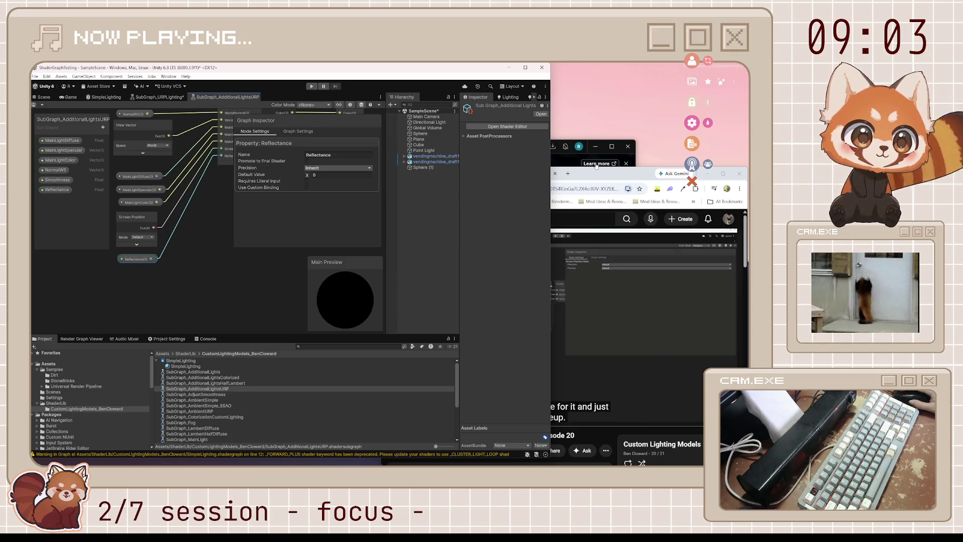
{"action": "left_click", "coordinate": [557, 296]}
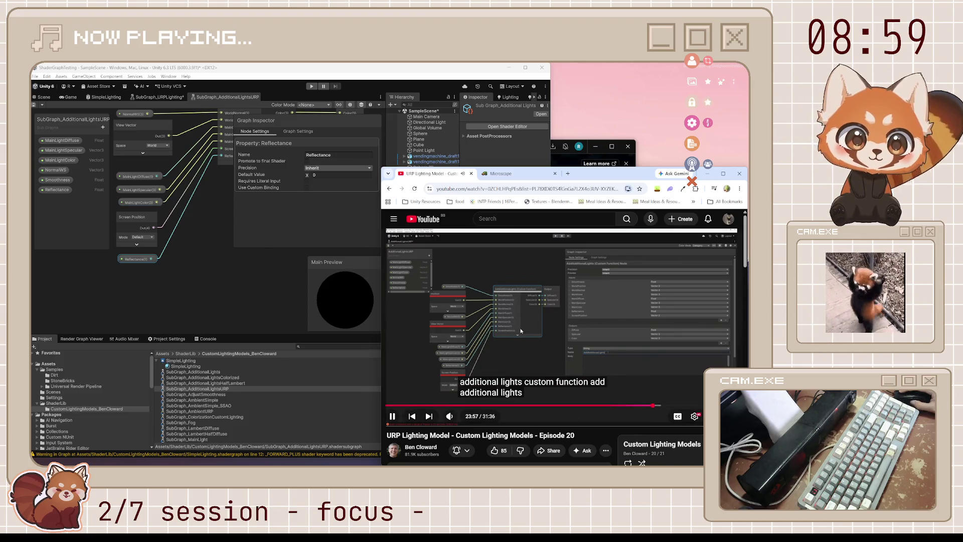
{"action": "left_click", "coordinate": [506, 339]}
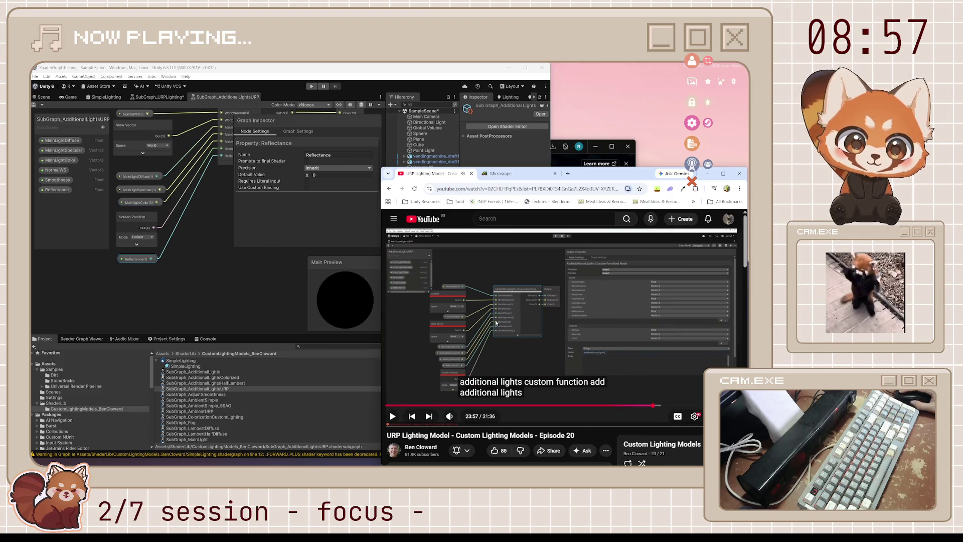
{"action": "left_click", "coordinate": [513, 314]}
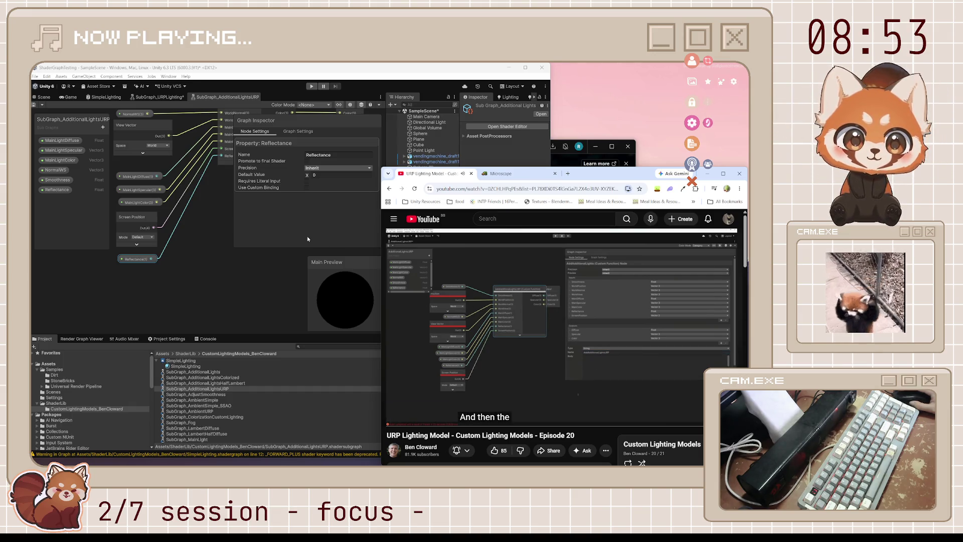
{"action": "left_click", "coordinate": [527, 275]}
{"action": "left_click_drag", "start_coordinate": [301, 301], "coordinate": [241, 322]}
{"action": "left_click", "coordinate": [195, 109]}
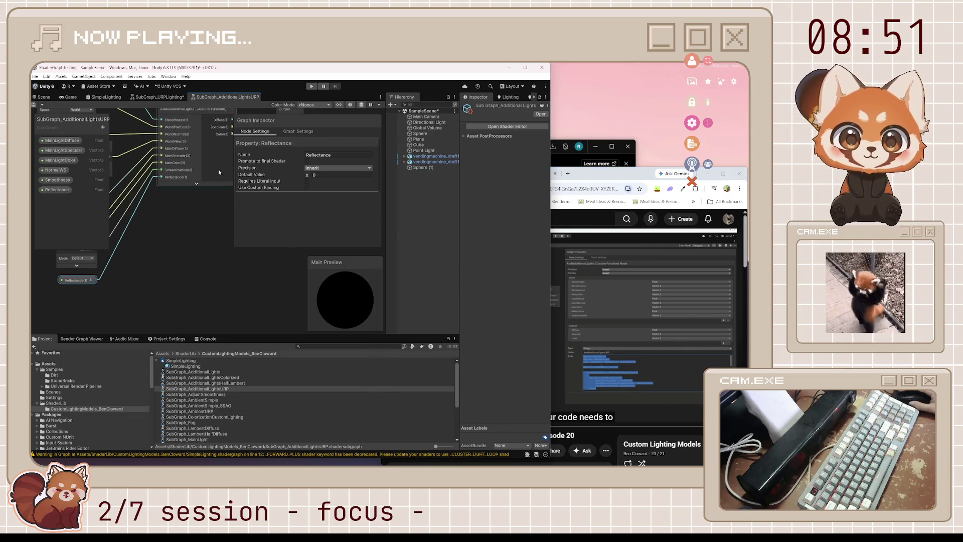
{"action": "scroll", "coordinate": [352, 206], "scroll_direction": "down", "scroll_amount": 4}
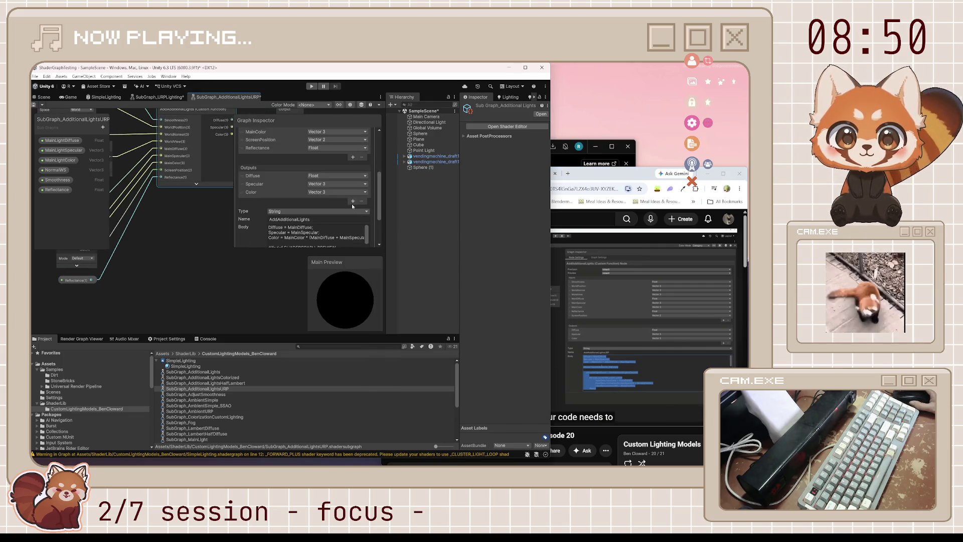
- Rename the custom function to AddAdditionalLightsURP
{"action": "left_click", "coordinate": [326, 219]}
{"action": "type", "text": "URP"}
{"action": "key", "text": "Return"}
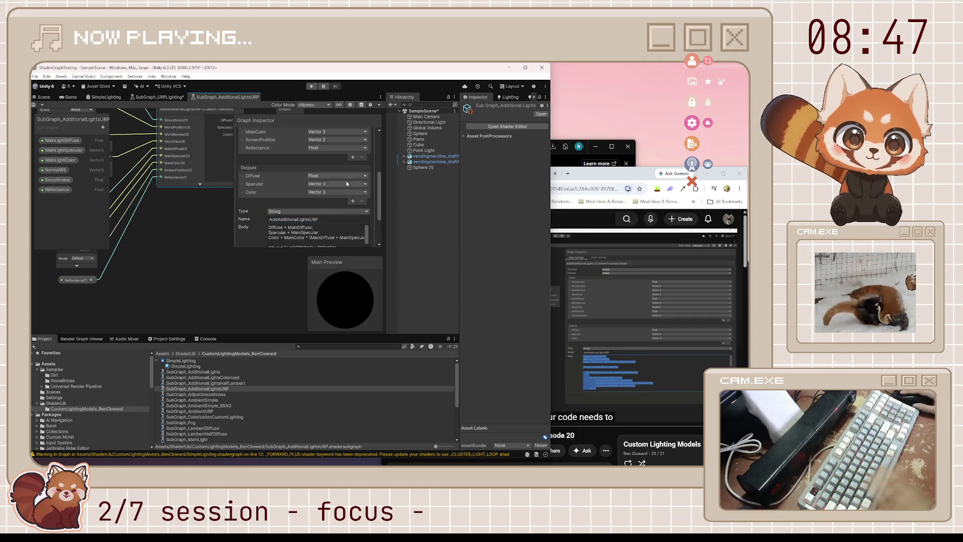
- Expand the tutorial description and select its additional-lights code from 'Diffuse = MainDiffuse;' onward
{"action": "left_click", "coordinate": [597, 289]}
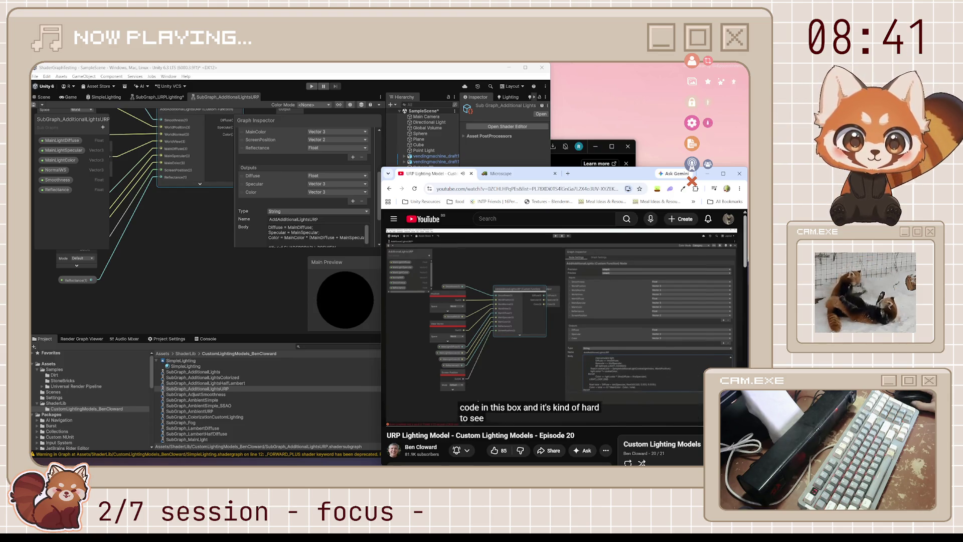
{"action": "scroll", "coordinate": [525, 348], "scroll_direction": "down", "scroll_amount": 3}
{"action": "left_click", "coordinate": [525, 348]}
{"action": "scroll", "coordinate": [525, 348], "scroll_direction": "down", "scroll_amount": 4}
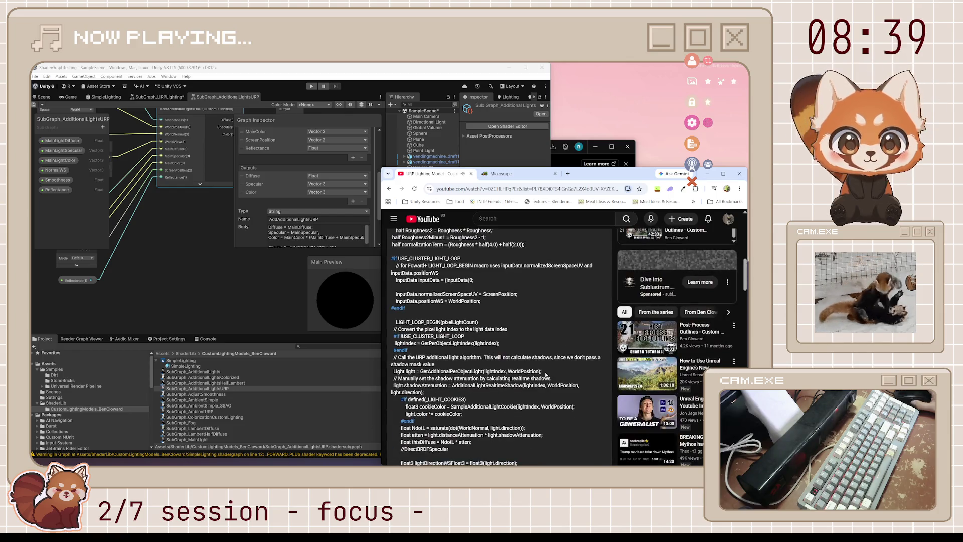
{"action": "scroll", "coordinate": [546, 374], "scroll_direction": "up", "scroll_amount": 10}
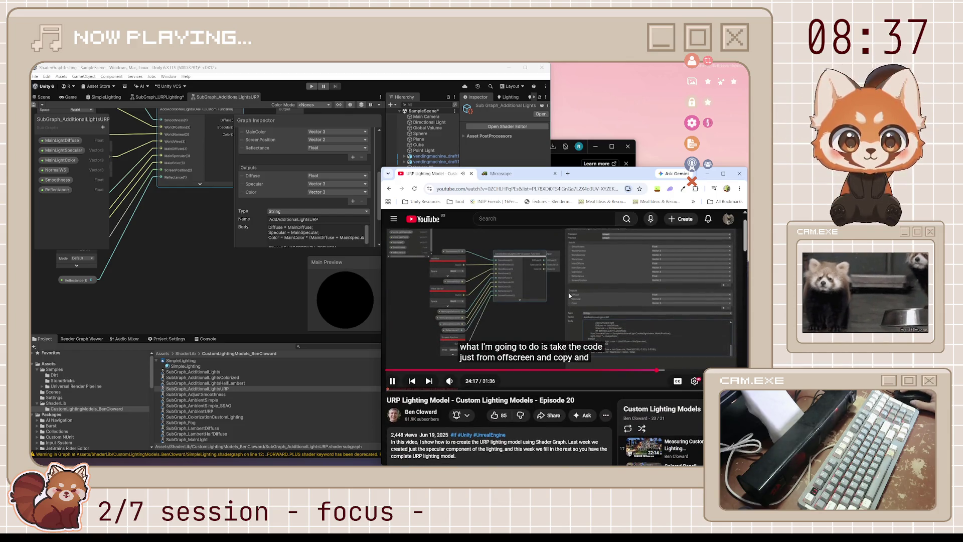
{"action": "left_click", "coordinate": [570, 296]}
{"action": "scroll", "coordinate": [570, 296], "scroll_direction": "down", "scroll_amount": 3}
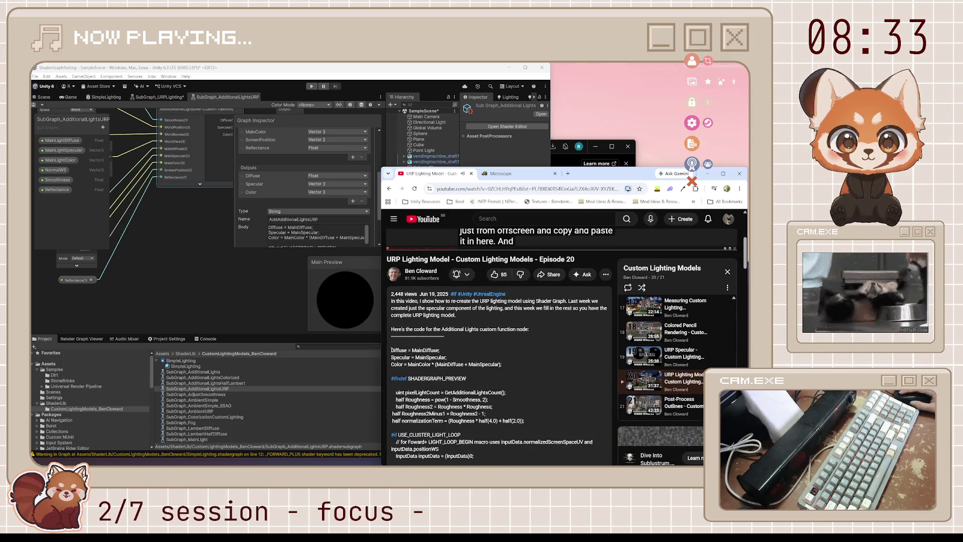
{"action": "mouse_move", "coordinate": [392, 350]}
{"action": "left_mouse_down"}
{"action": "mouse_move", "coordinate": [502, 396]}
{"action": "mouse_move", "coordinate": [516, 441]}
{"action": "mouse_move", "coordinate": [509, 323]}
{"action": "left_mouse_up"}
{"action": "scroll", "coordinate": [515, 405], "scroll_direction": "down", "scroll_amount": 3}
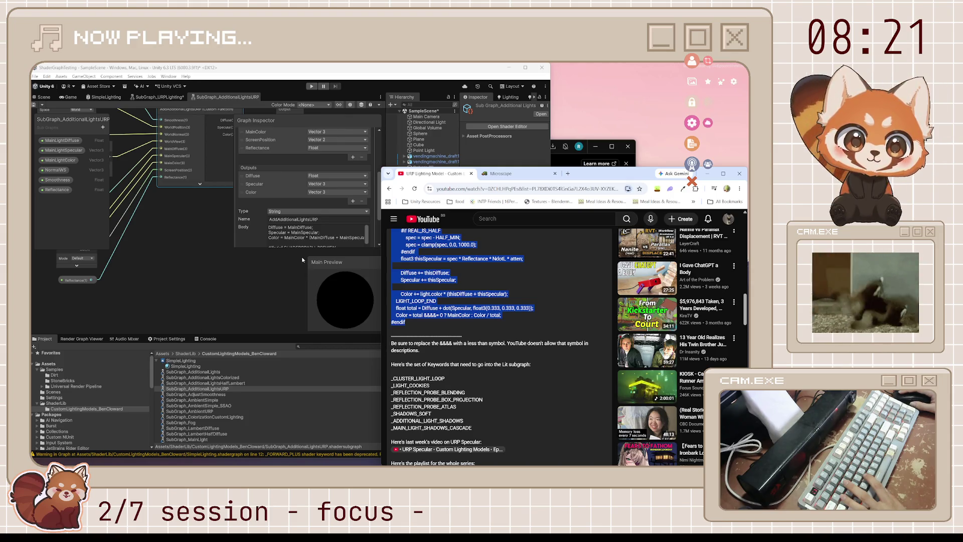
{"action": "left_click", "coordinate": [310, 245]}
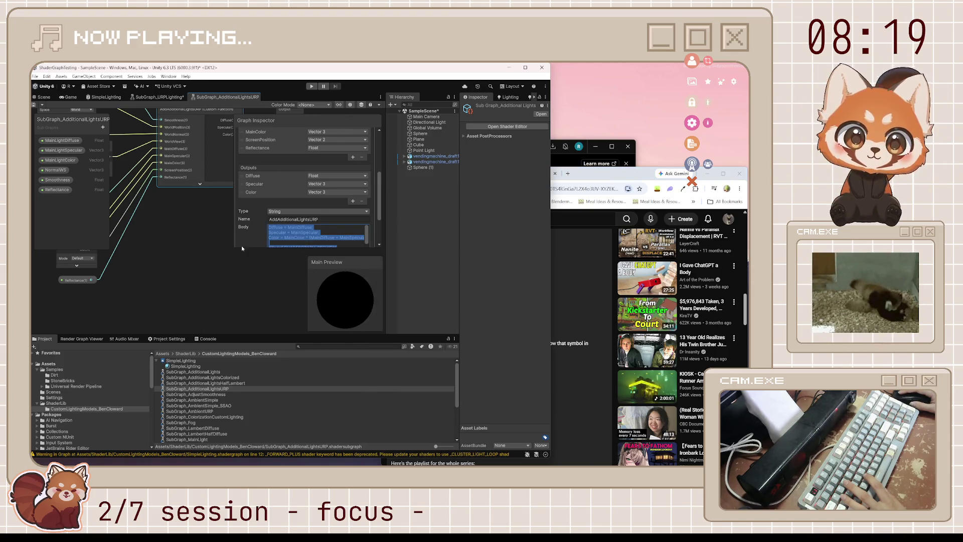
- Paste the copied code over the AddAdditionalLightsURP body and compare it with the tutorial
{"action": "left_click_drag", "start_coordinate": [234, 248], "coordinate": [136, 331]}
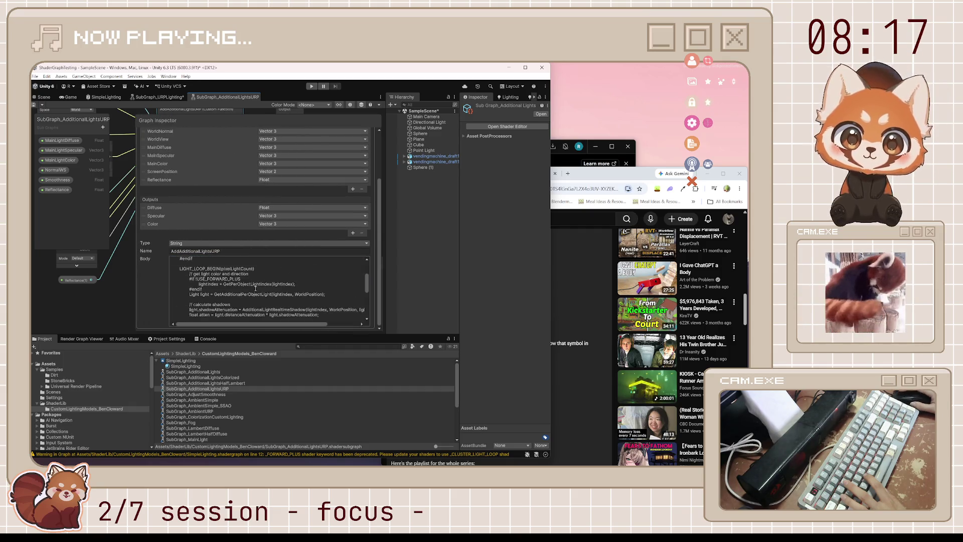
{"action": "key", "text": "ctrl+v"}
{"action": "left_click", "coordinate": [576, 375]}
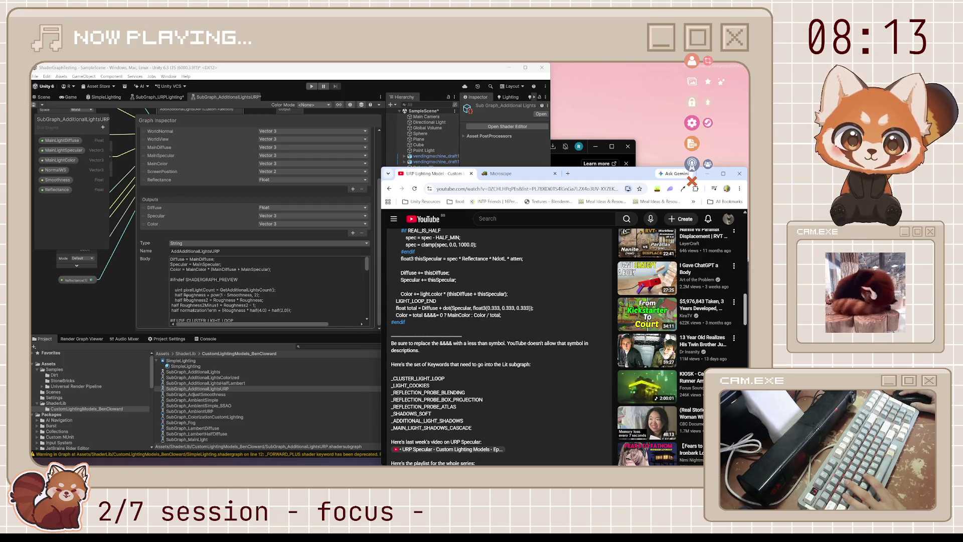
{"action": "scroll", "coordinate": [226, 312], "scroll_direction": "down", "scroll_amount": 4}
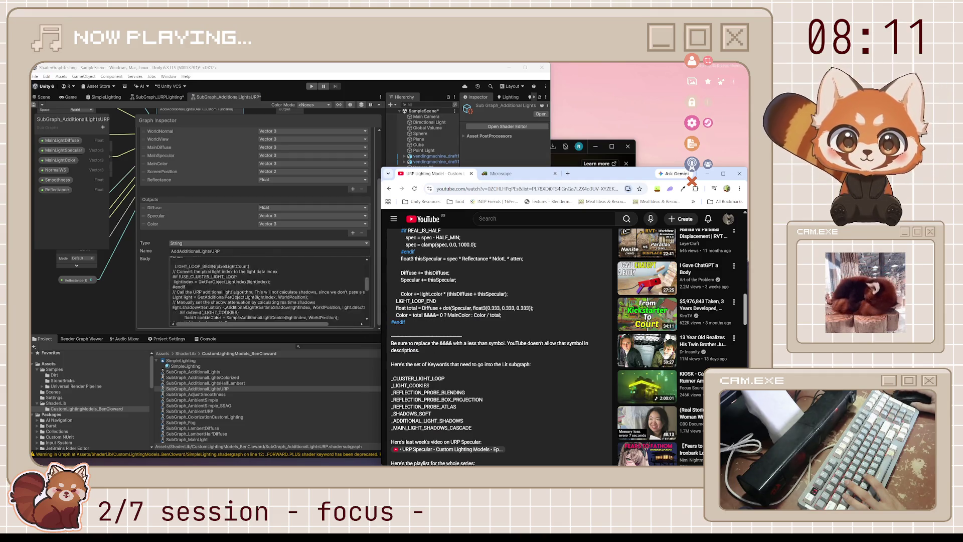
{"action": "scroll", "coordinate": [225, 310], "scroll_direction": "up", "scroll_amount": 6}
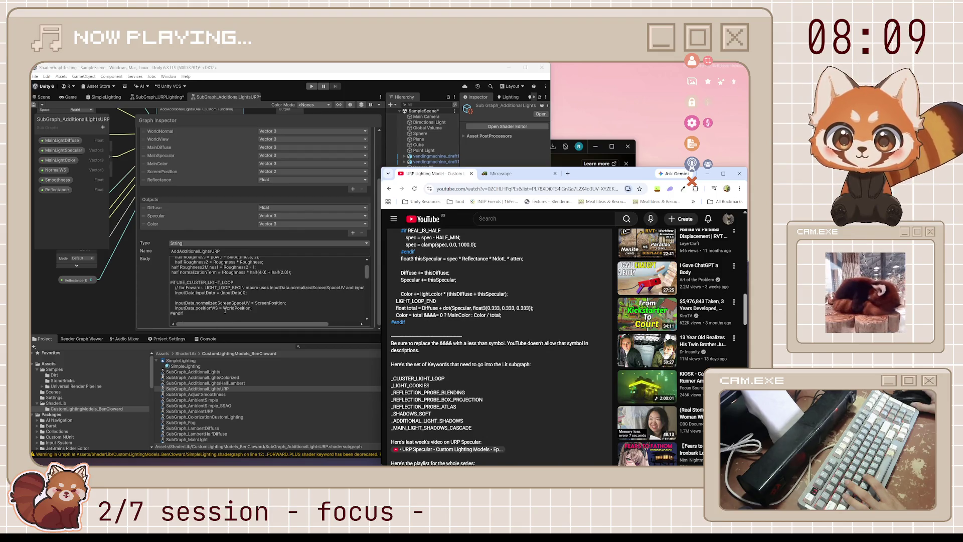
{"action": "scroll", "coordinate": [225, 311], "scroll_direction": "down", "scroll_amount": 2}
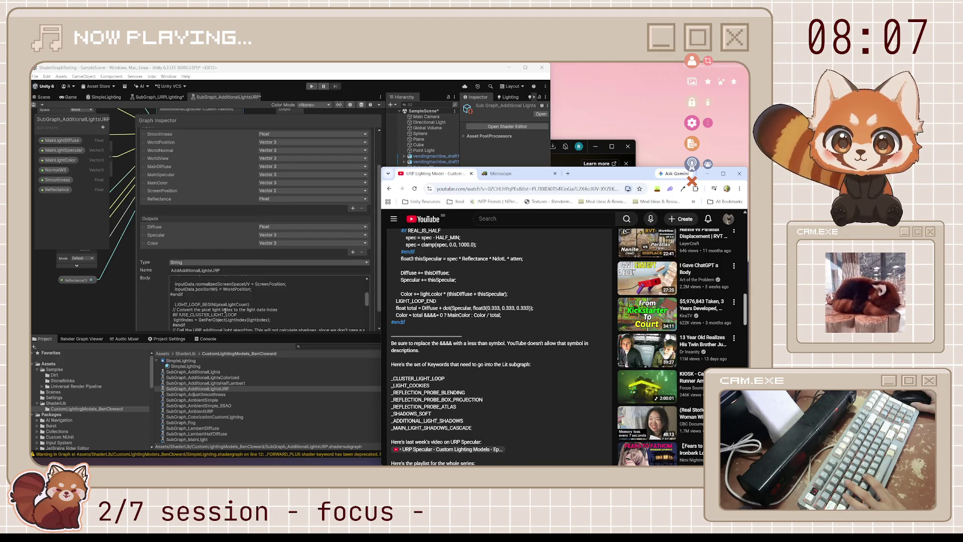
- Fix the Color line's '&&&&' placeholder so it reads total != 0
{"action": "left_click", "coordinate": [225, 311]}
{"action": "scroll", "coordinate": [229, 311], "scroll_direction": "down", "scroll_amount": 3}
{"action": "scroll", "coordinate": [231, 311], "scroll_direction": "down", "scroll_amount": 5}
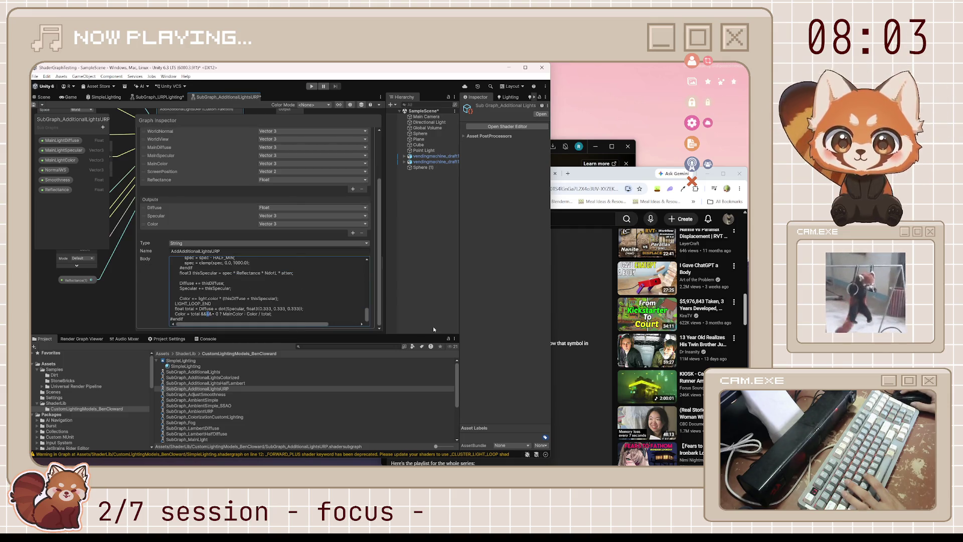
{"action": "key", "text": "BackSpace"}
{"action": "key", "text": "BackSpace"}
{"action": "key", "text": "BackSpace"}
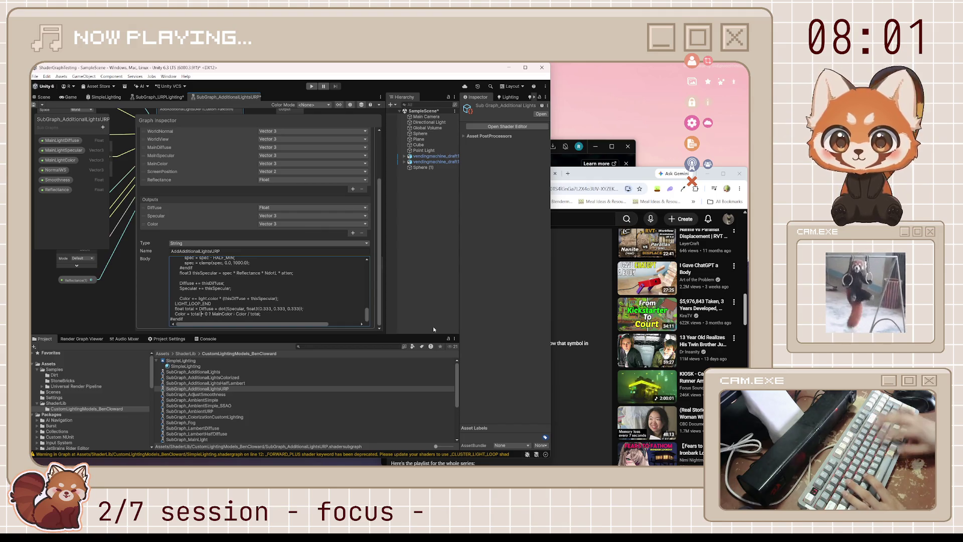
{"action": "type", "text": "!"}
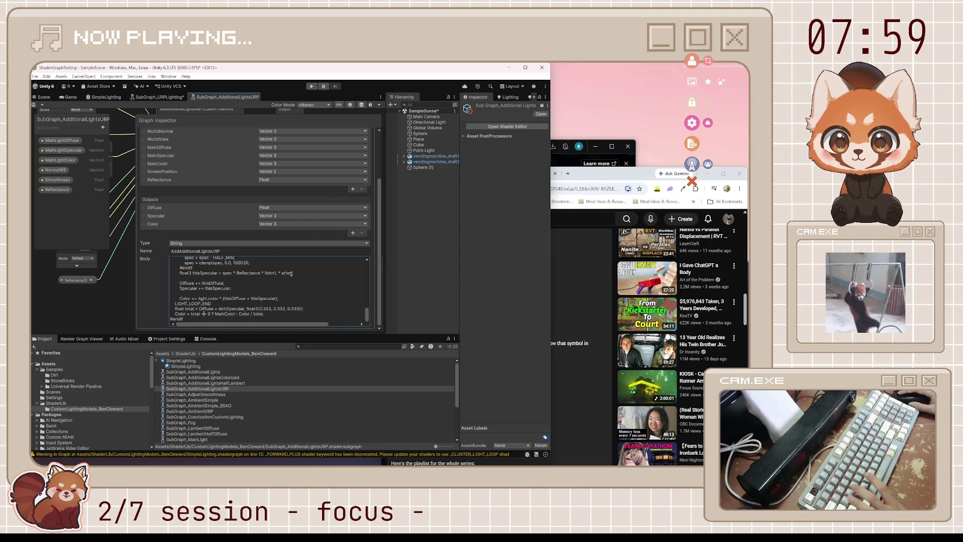
{"action": "left_click", "coordinate": [596, 172]}
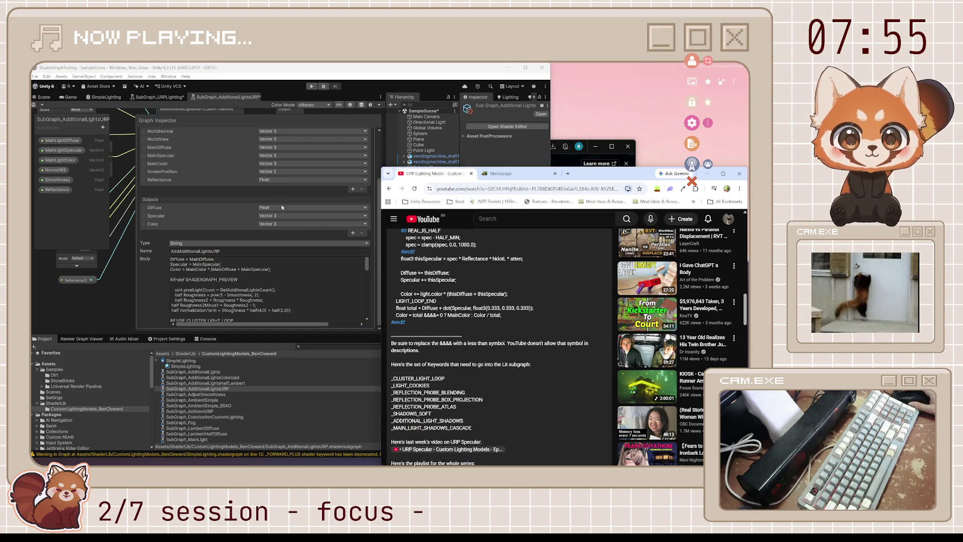
{"action": "scroll", "coordinate": [289, 233], "scroll_direction": "up", "scroll_amount": 5}
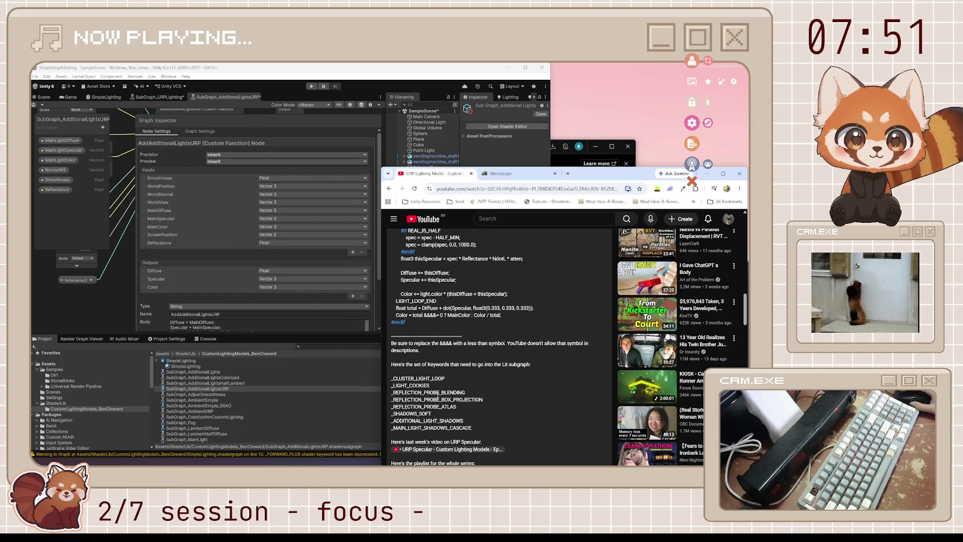
- Scroll back up to the tutorial player and resume playback, pausing once along the way
{"action": "scroll", "coordinate": [497, 384], "scroll_direction": "up", "scroll_amount": 3}
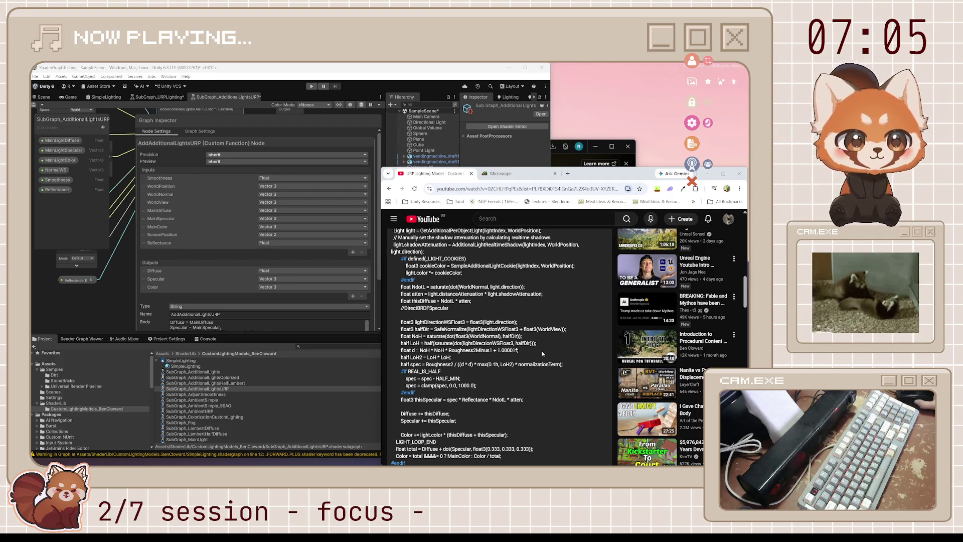
{"action": "scroll", "coordinate": [542, 354], "scroll_direction": "up", "scroll_amount": 10}
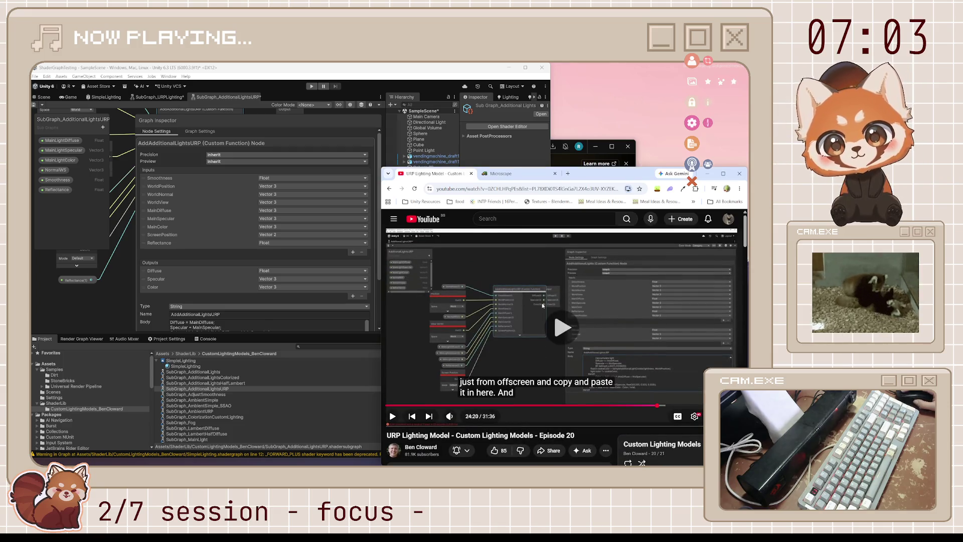
{"action": "left_click", "coordinate": [542, 305]}
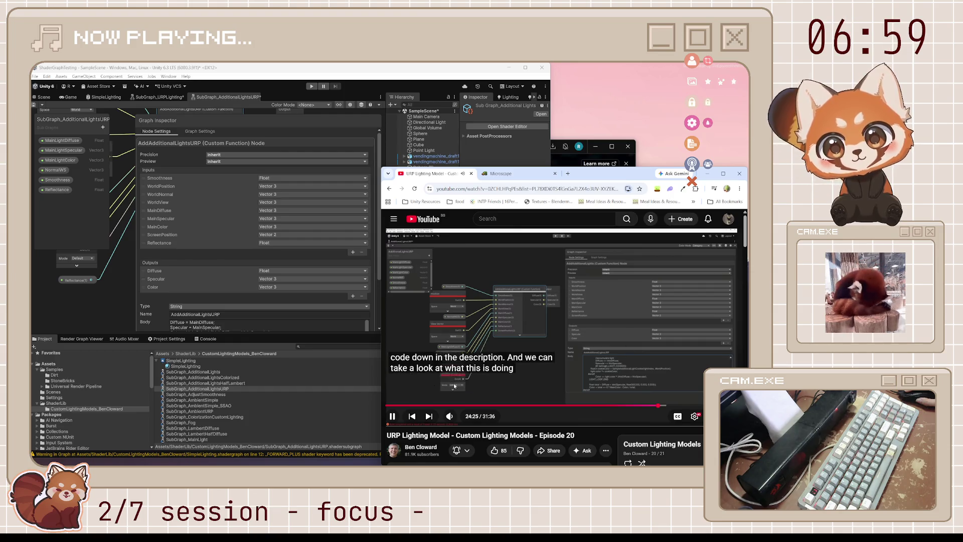
{"action": "scroll", "coordinate": [147, 259], "scroll_direction": "down", "scroll_amount": 5}
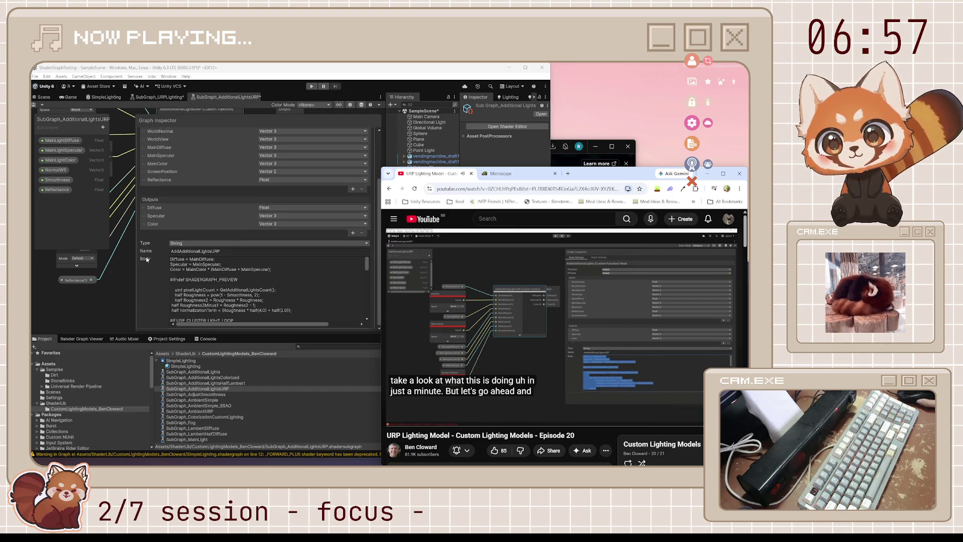
{"action": "scroll", "coordinate": [250, 284], "scroll_direction": "down", "scroll_amount": 2}
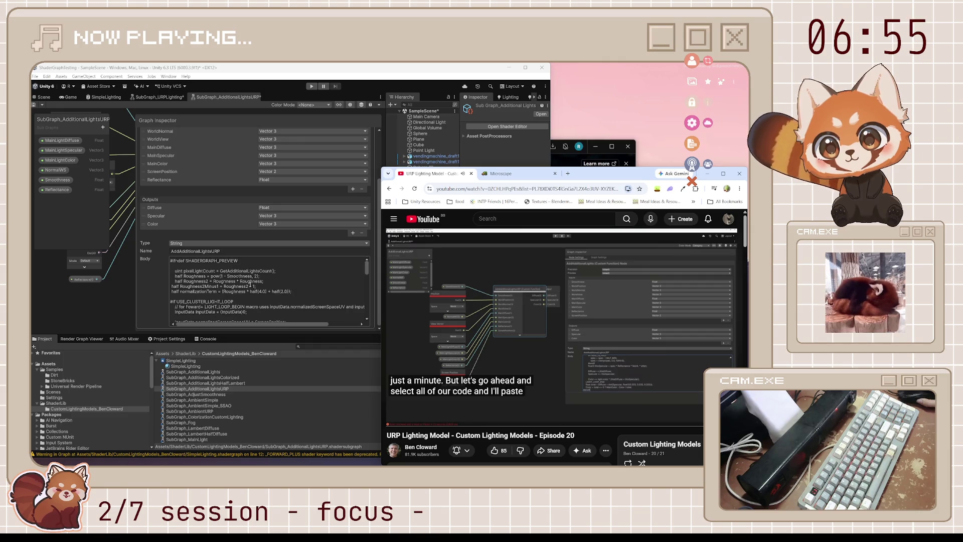
{"action": "scroll", "coordinate": [251, 284], "scroll_direction": "up", "scroll_amount": 2}
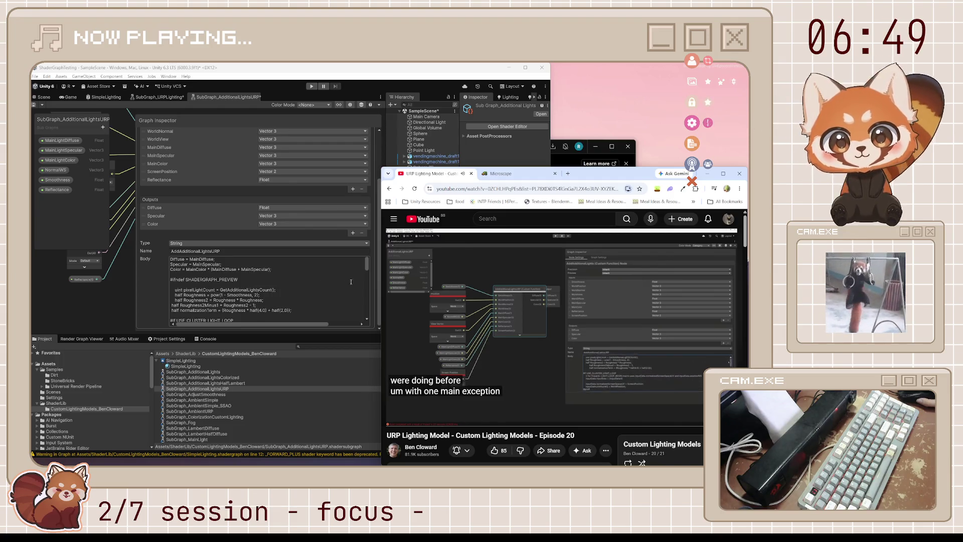
{"action": "mouse_move", "coordinate": [548, 299]}
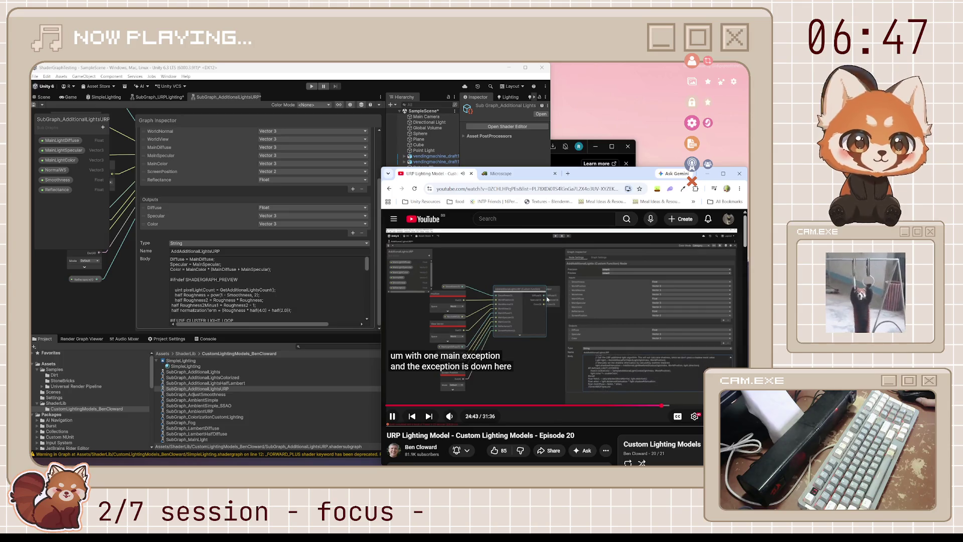
{"action": "key", "text": "space"}
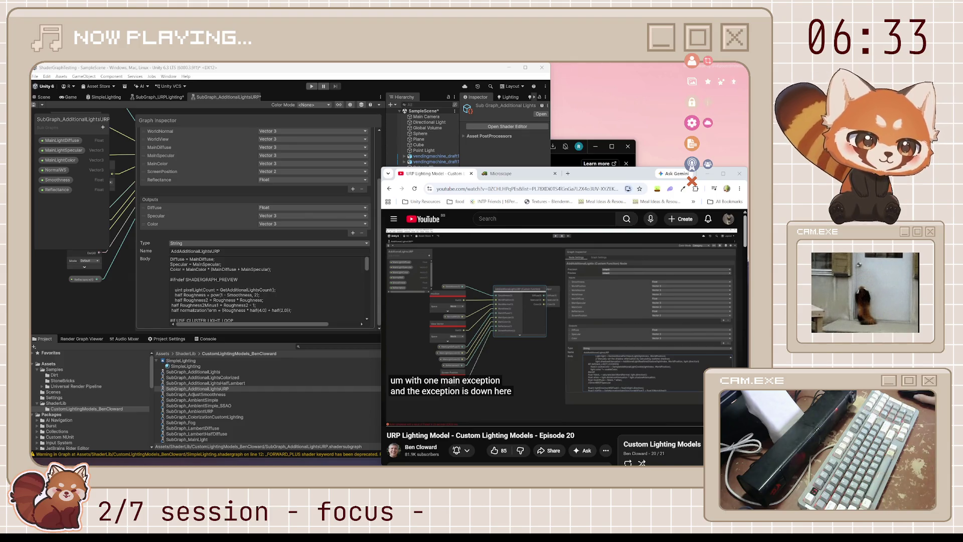
{"action": "mouse_move", "coordinate": [462, 305]}
{"action": "left_click", "coordinate": [549, 324]}
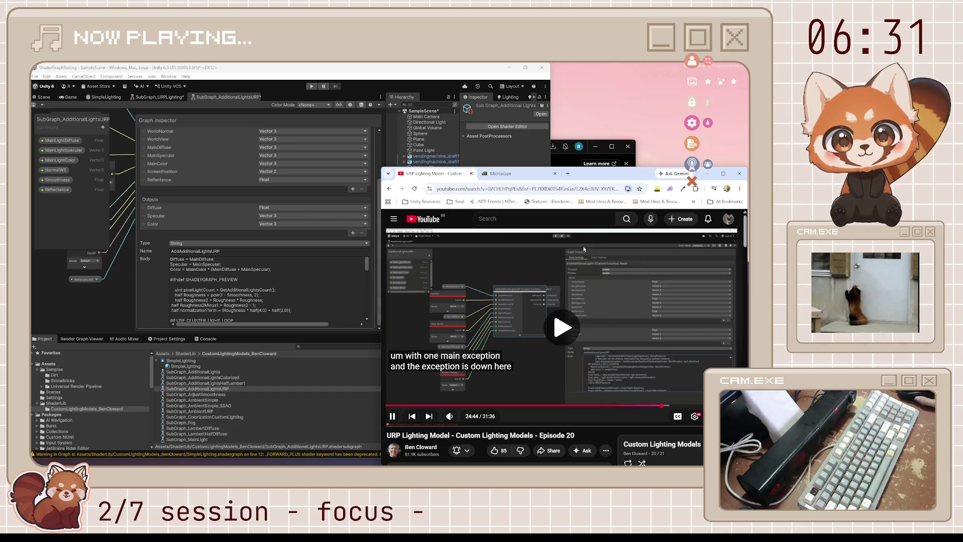
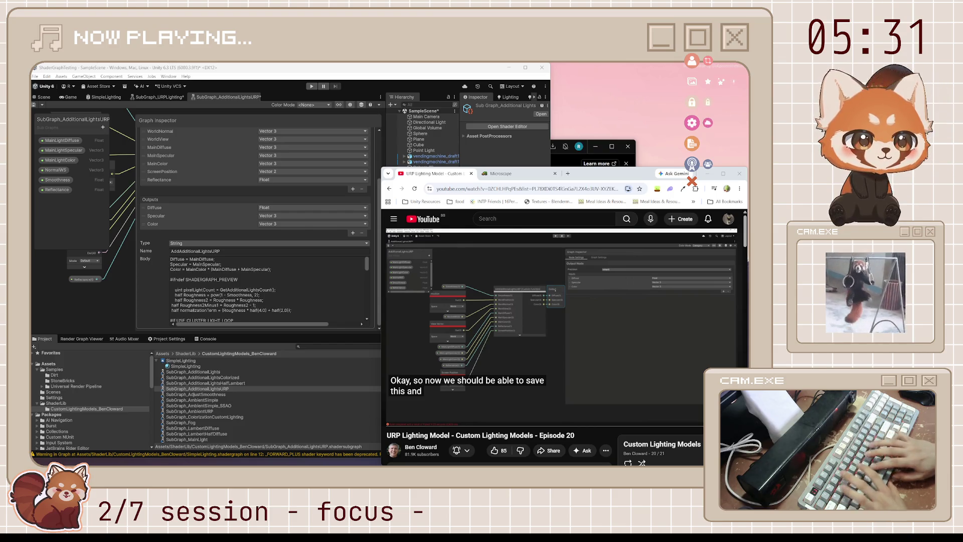
- Play a bit more of the tutorial, then pause it and bring Unity back to the front
{"action": "left_click", "coordinate": [640, 305]}
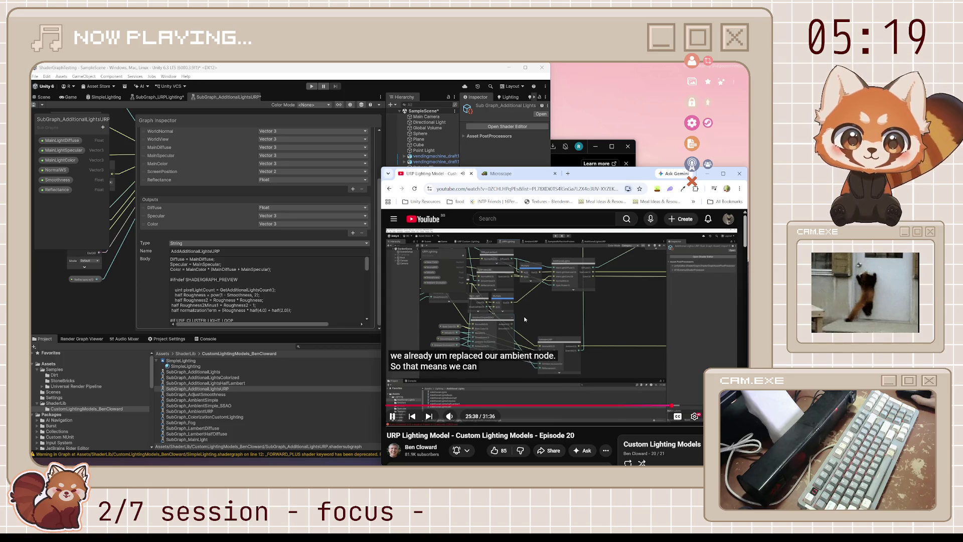
{"action": "left_click", "coordinate": [524, 315]}
{"action": "left_click", "coordinate": [111, 113]}
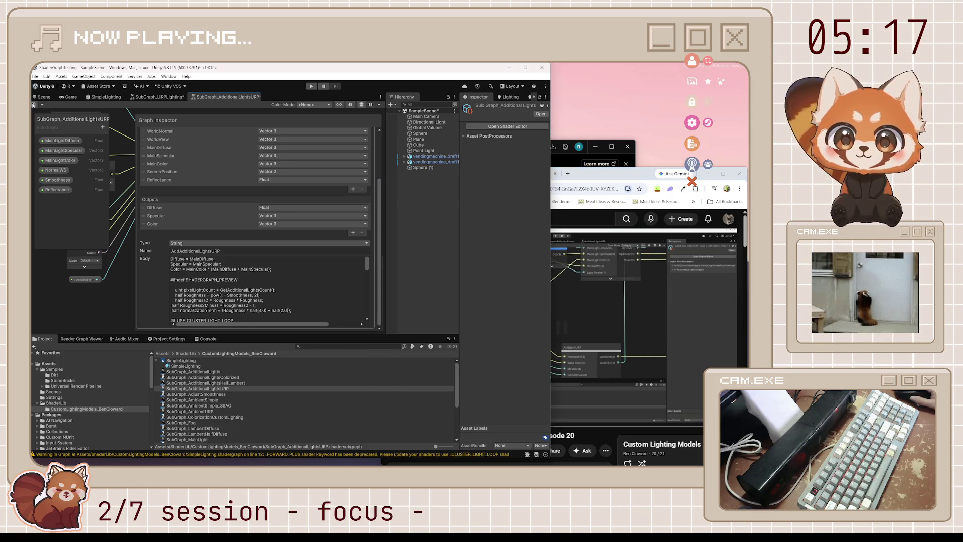
- Deselect the custom function node and close the SubGraph_AdditionalLightsURP tab
{"action": "left_click", "coordinate": [113, 281]}
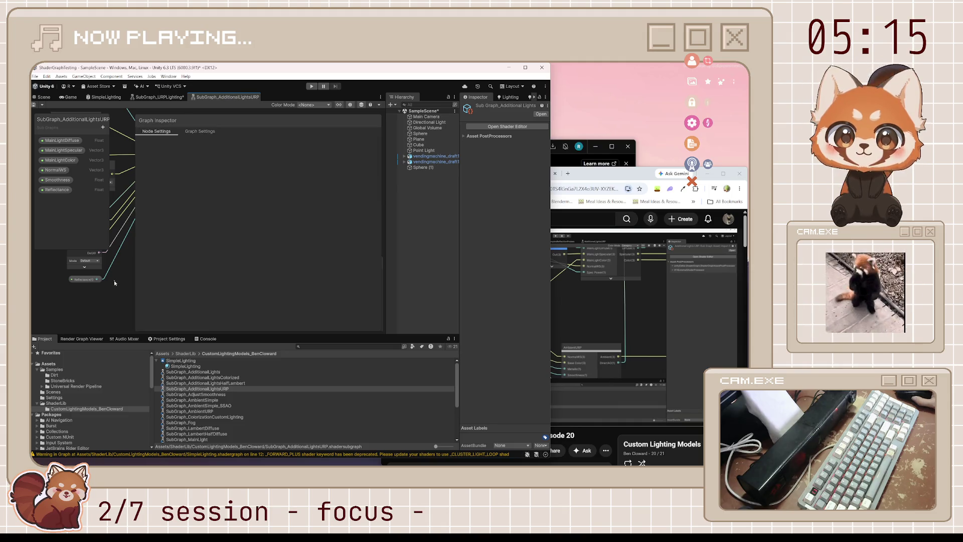
{"action": "left_click", "coordinate": [350, 104]}
{"action": "scroll", "coordinate": [194, 231], "scroll_direction": "down", "scroll_amount": 3}
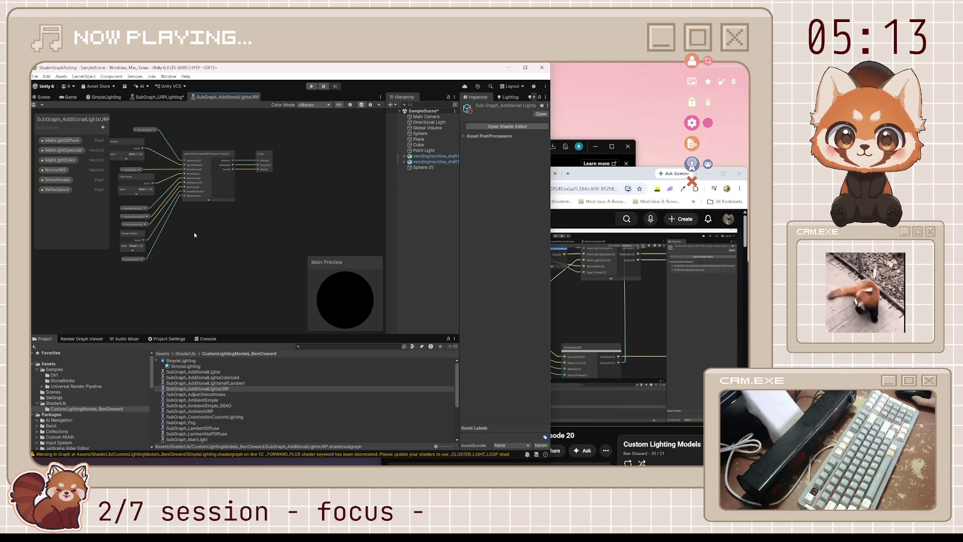
{"action": "middle_click", "coordinate": [233, 95]}
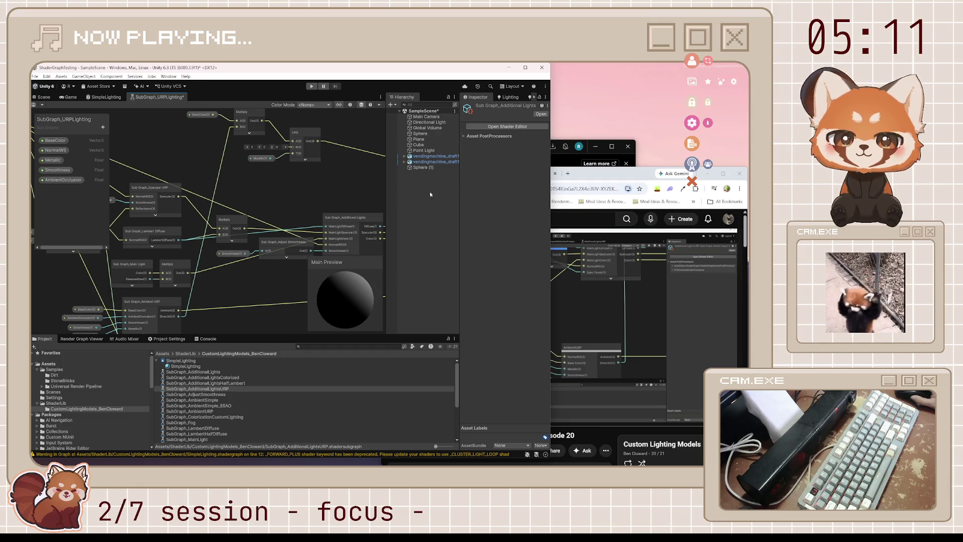
- Drop the SubGraph_AdditionalLightsURP node onto the SubGraph_URPLighting canvas
{"action": "scroll", "coordinate": [263, 284], "scroll_direction": "up", "scroll_amount": 2}
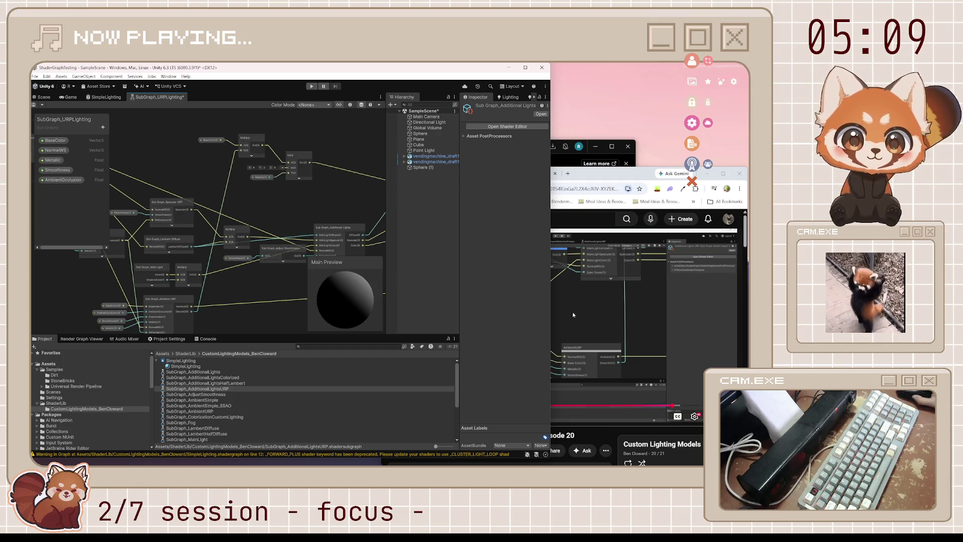
{"action": "left_click", "coordinate": [555, 329]}
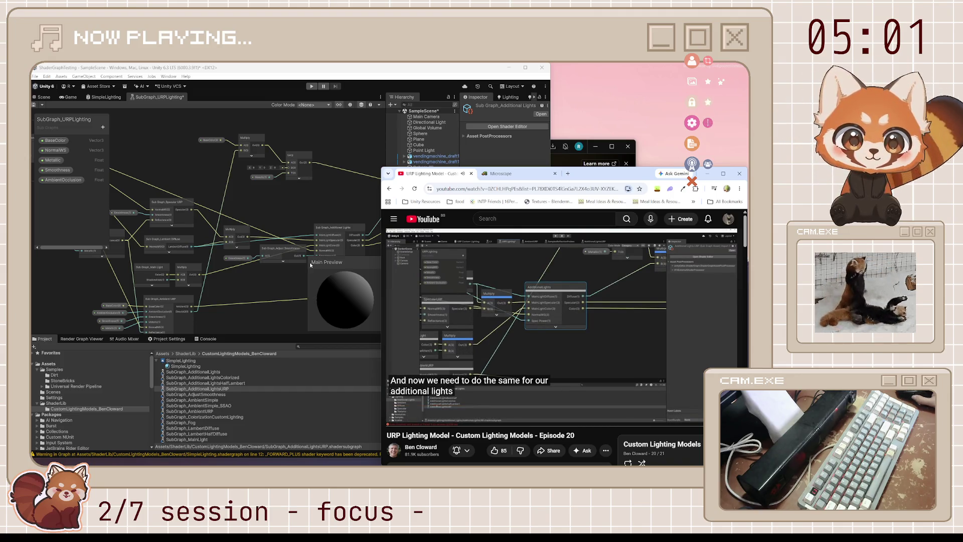
{"action": "left_click_drag", "start_coordinate": [277, 285], "coordinate": [215, 259]}
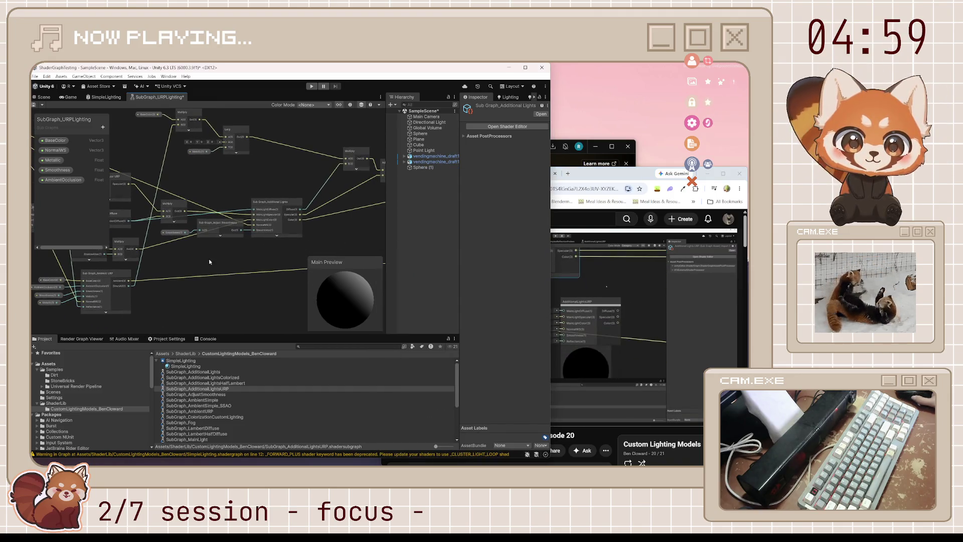
{"action": "key", "text": "XF86AudioPlay"}
{"action": "left_click_drag", "start_coordinate": [229, 390], "coordinate": [267, 259]}
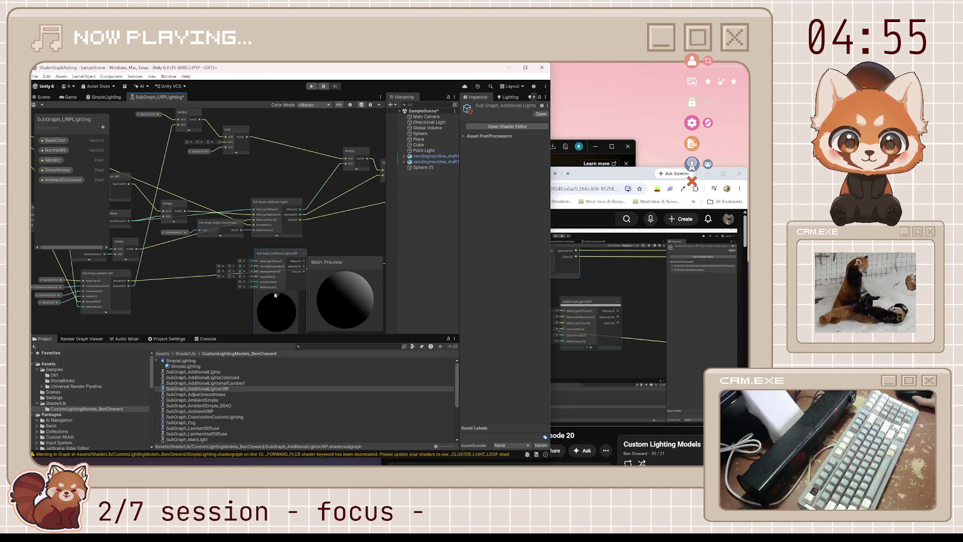
- Wire the Additional Lights URP output into the Add node's B input and save the sub graph
{"action": "left_click", "coordinate": [575, 285]}
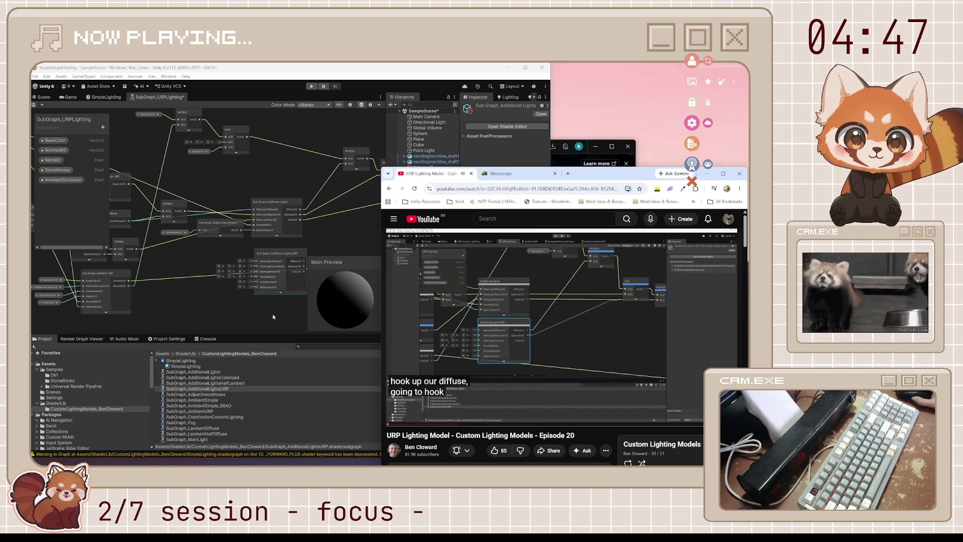
{"action": "left_click", "coordinate": [215, 315]}
{"action": "left_click", "coordinate": [639, 315]}
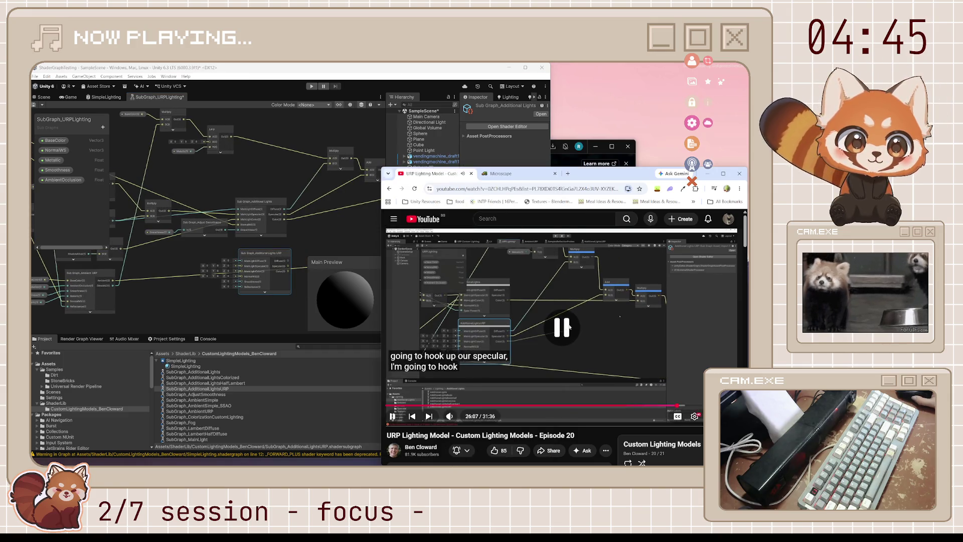
{"action": "mouse_move", "coordinate": [313, 245]}
{"action": "left_mouse_down"}
{"action": "mouse_move", "coordinate": [218, 267]}
{"action": "mouse_move", "coordinate": [202, 230]}
{"action": "mouse_move", "coordinate": [237, 181]}
{"action": "left_mouse_up"}
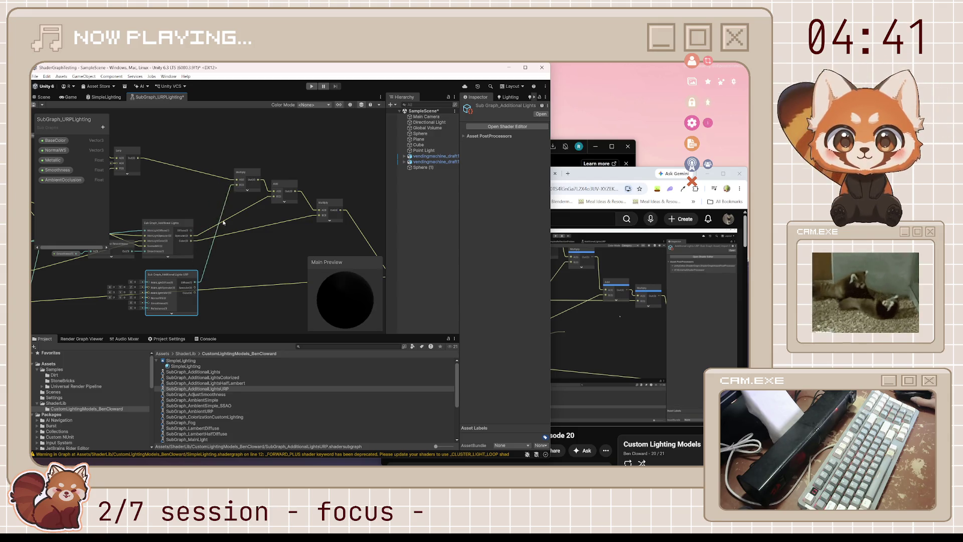
{"action": "left_click_drag", "start_coordinate": [194, 288], "coordinate": [275, 196]}
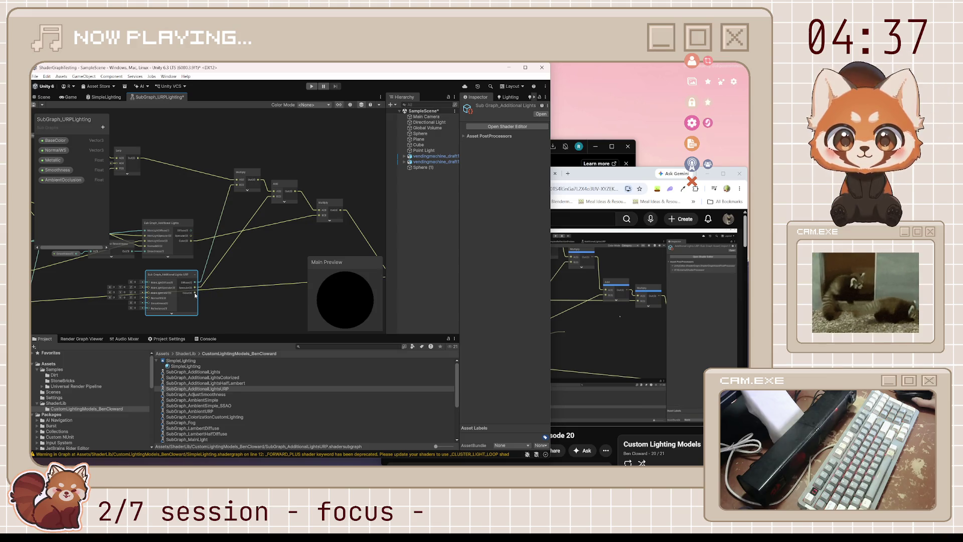
{"action": "mouse_move", "coordinate": [257, 265]}
{"action": "left_mouse_down"}
{"action": "mouse_move", "coordinate": [301, 230]}
{"action": "mouse_move", "coordinate": [261, 281]}
{"action": "left_mouse_up"}
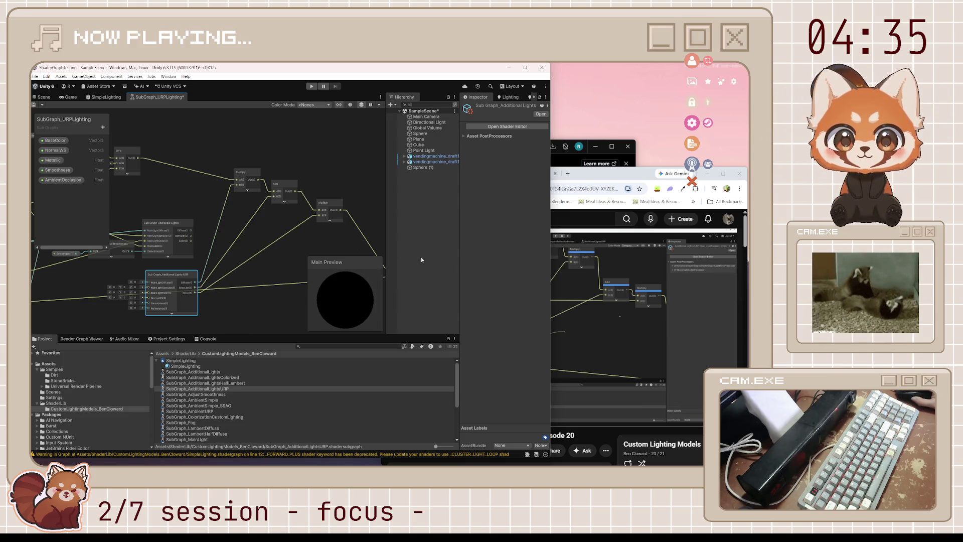
{"action": "scroll", "coordinate": [271, 304], "scroll_direction": "down", "scroll_amount": 5}
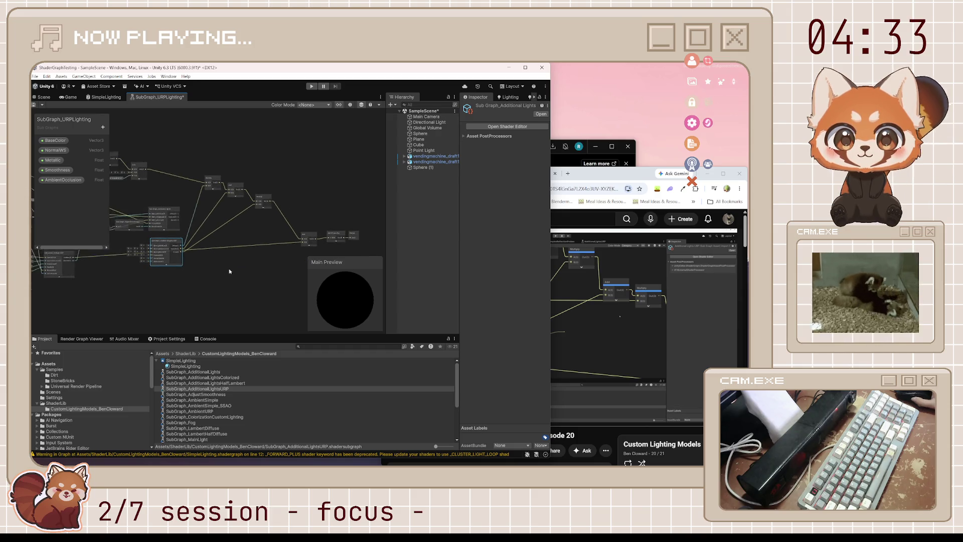
{"action": "key", "text": "ctrl+s"}
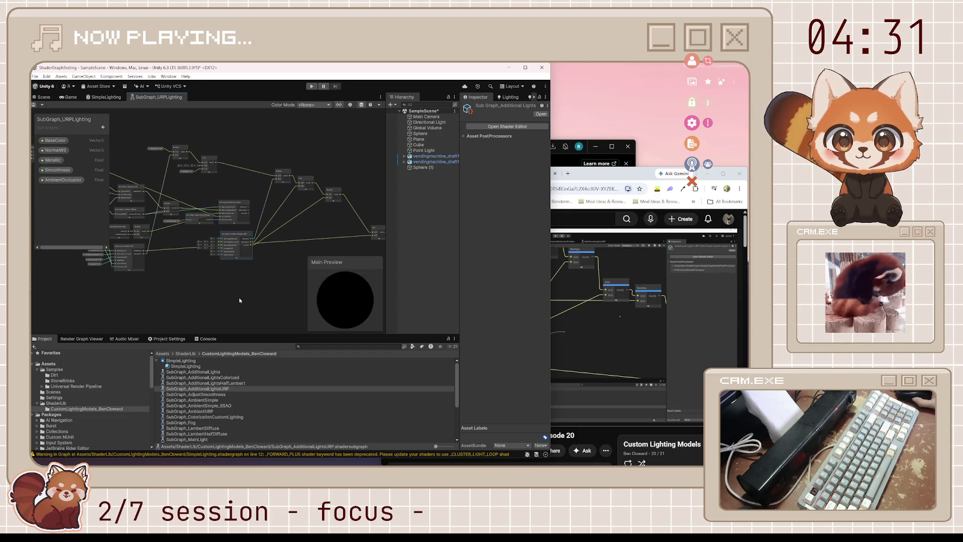
{"action": "scroll", "coordinate": [240, 296], "scroll_direction": "up", "scroll_amount": 2}
{"action": "left_click_drag", "start_coordinate": [178, 291], "coordinate": [211, 313]}
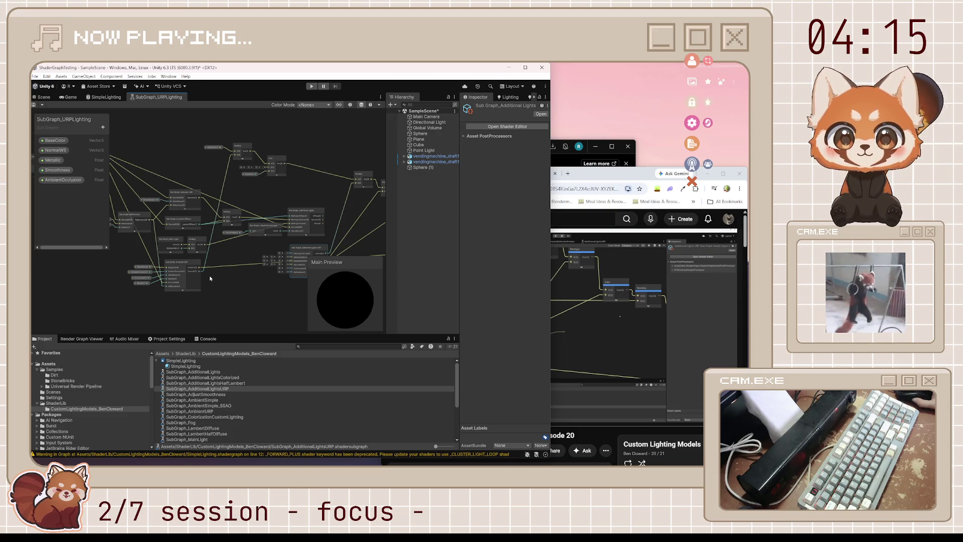
- Watch the tutorial over Unity to see how the additional lights get hooked up, then pause
{"action": "left_click", "coordinate": [607, 240]}
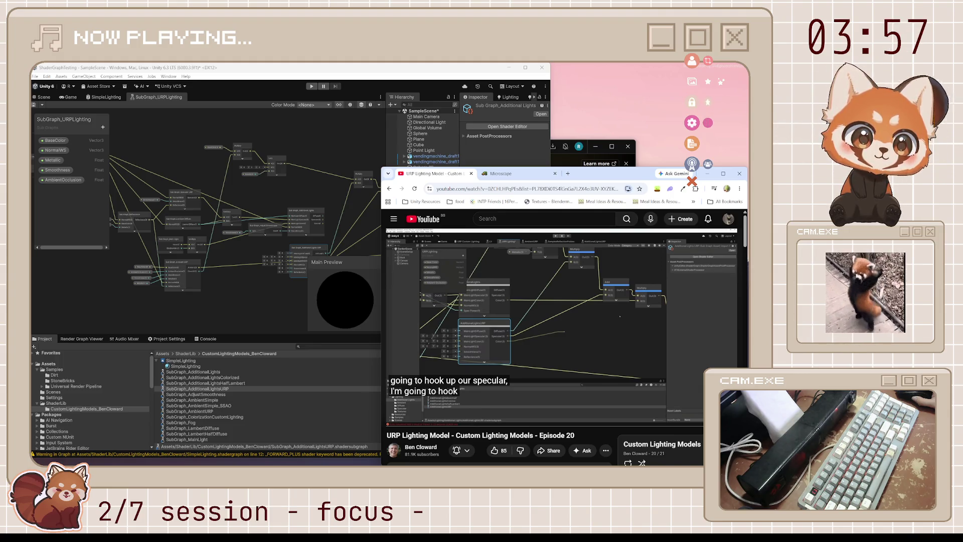
{"action": "mouse_move", "coordinate": [609, 333]}
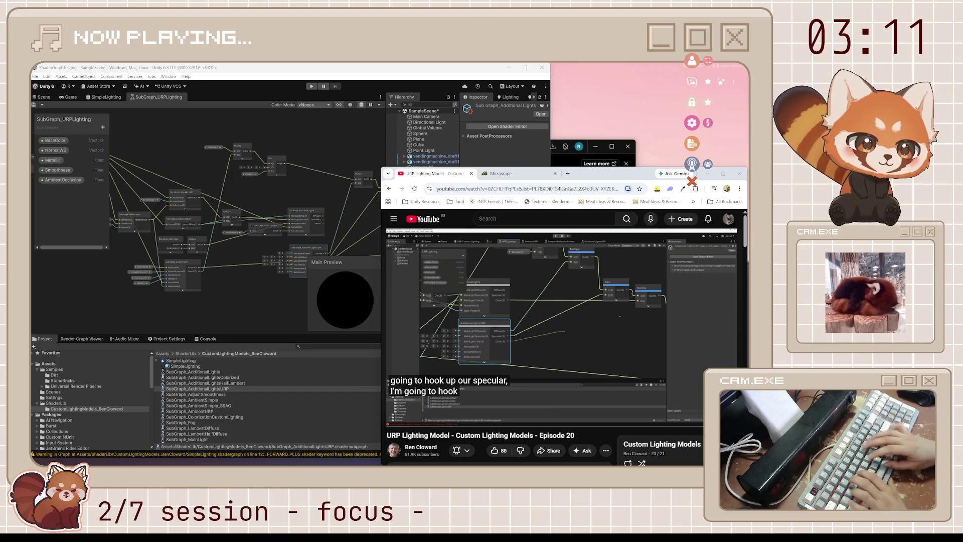
{"action": "left_click", "coordinate": [525, 317]}
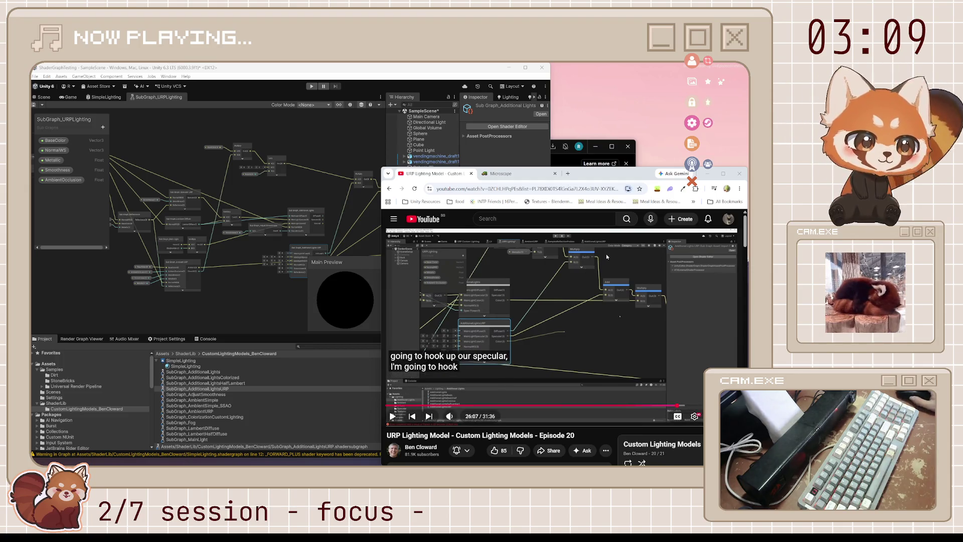
- Advance the tutorial to 26:46, where smoothness is wired directly, and pause it
{"action": "left_click", "coordinate": [524, 315]}
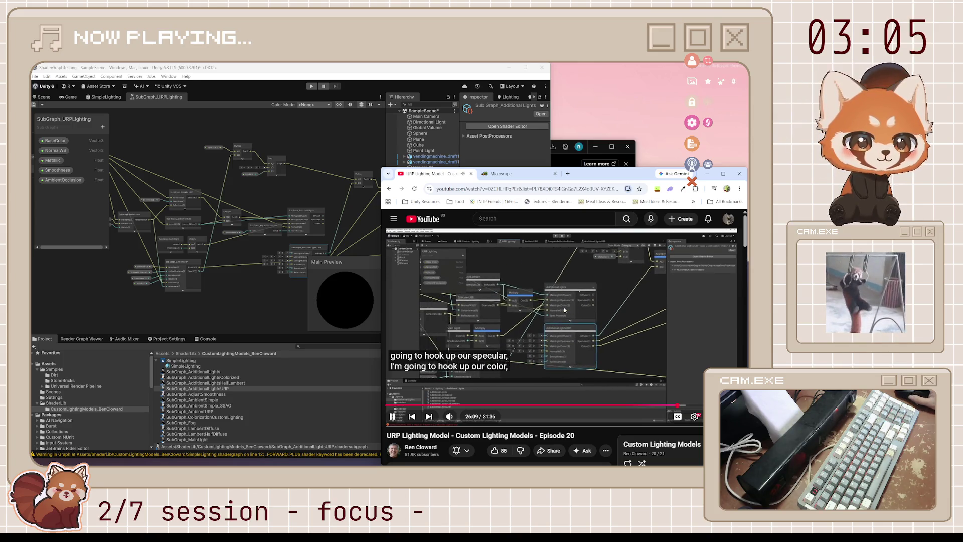
{"action": "left_click", "coordinate": [564, 307]}
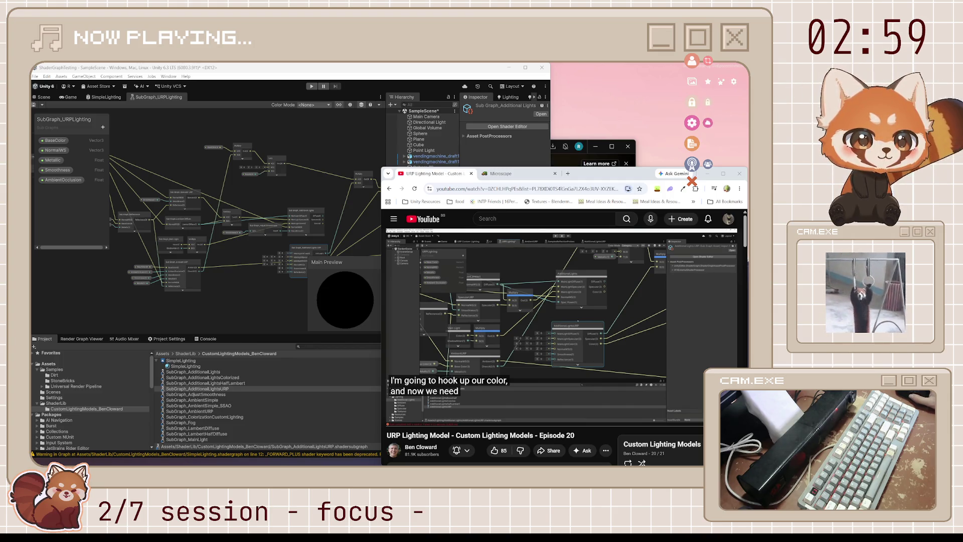
{"action": "mouse_move", "coordinate": [438, 335]}
{"action": "left_click", "coordinate": [489, 319]}
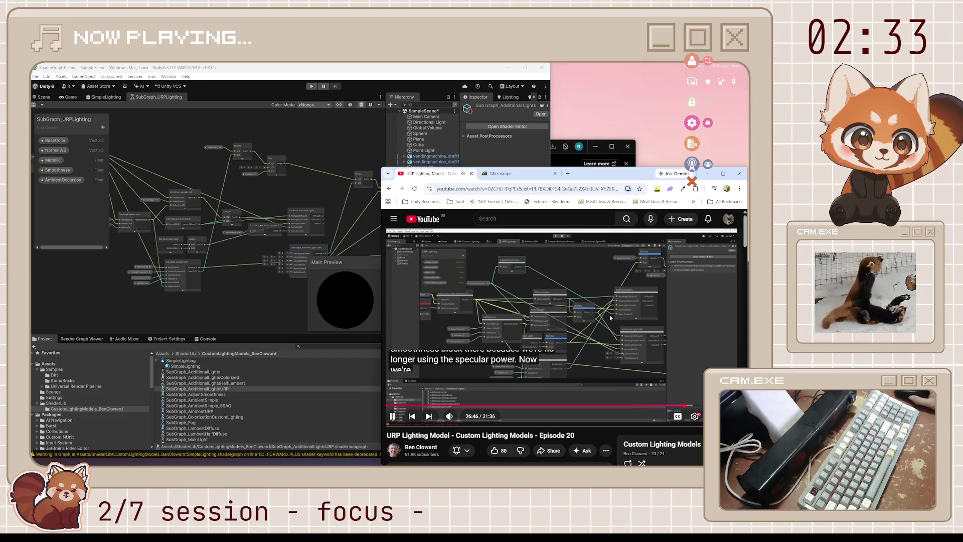
{"action": "left_click", "coordinate": [611, 318]}
- Connect Smoothness and the two Multiply results to Additional Lights URP's Smoothness, MainLightDiffuse and MainLightColor inputs
{"action": "left_click", "coordinate": [272, 206]}
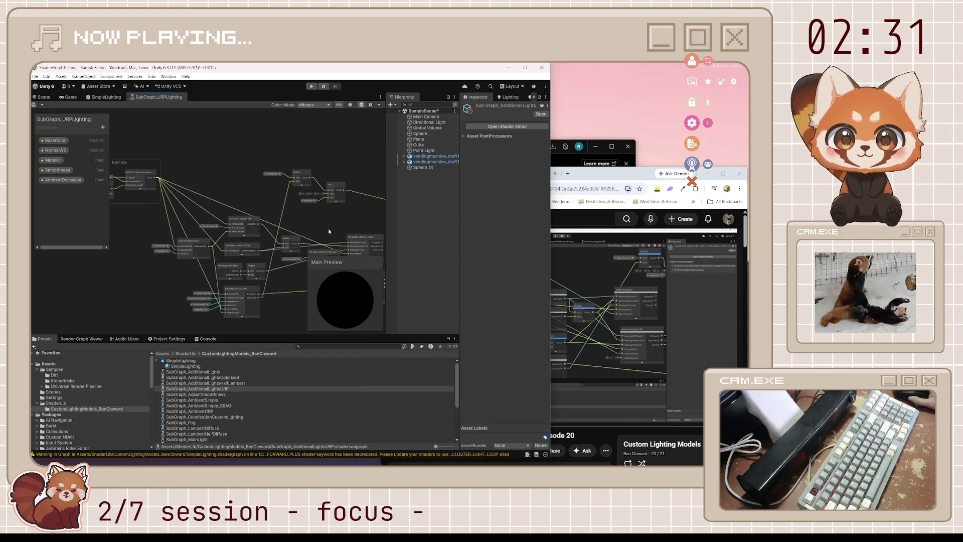
{"action": "scroll", "coordinate": [328, 227], "scroll_direction": "up", "scroll_amount": 3}
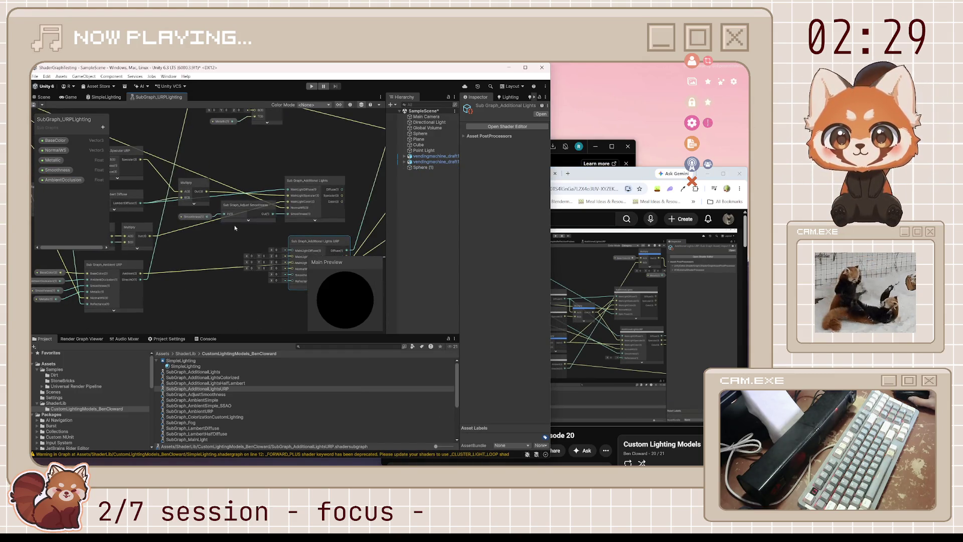
{"action": "left_click_drag", "start_coordinate": [197, 223], "coordinate": [160, 217]}
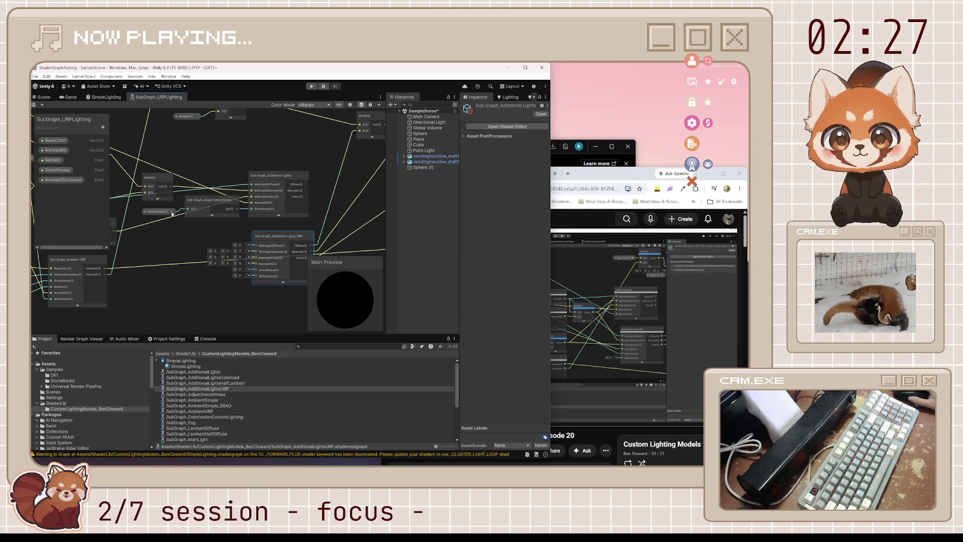
{"action": "left_click_drag", "start_coordinate": [179, 211], "coordinate": [255, 270]}
{"action": "mouse_move", "coordinate": [113, 214]}
{"action": "left_mouse_down"}
{"action": "mouse_move", "coordinate": [230, 241]}
{"action": "mouse_move", "coordinate": [164, 195]}
{"action": "mouse_move", "coordinate": [351, 242]}
{"action": "mouse_move", "coordinate": [278, 266]}
{"action": "left_mouse_up"}
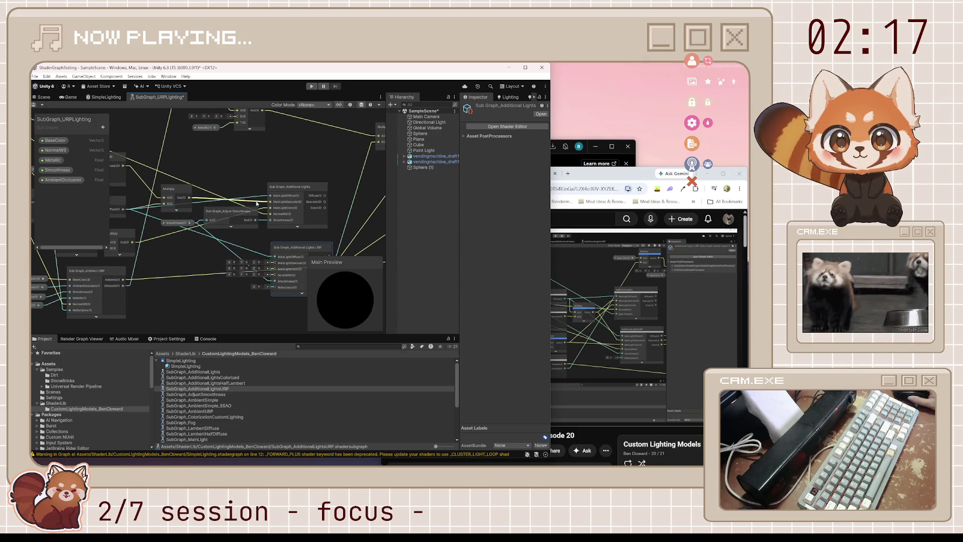
{"action": "left_click_drag", "start_coordinate": [189, 197], "coordinate": [270, 255]}
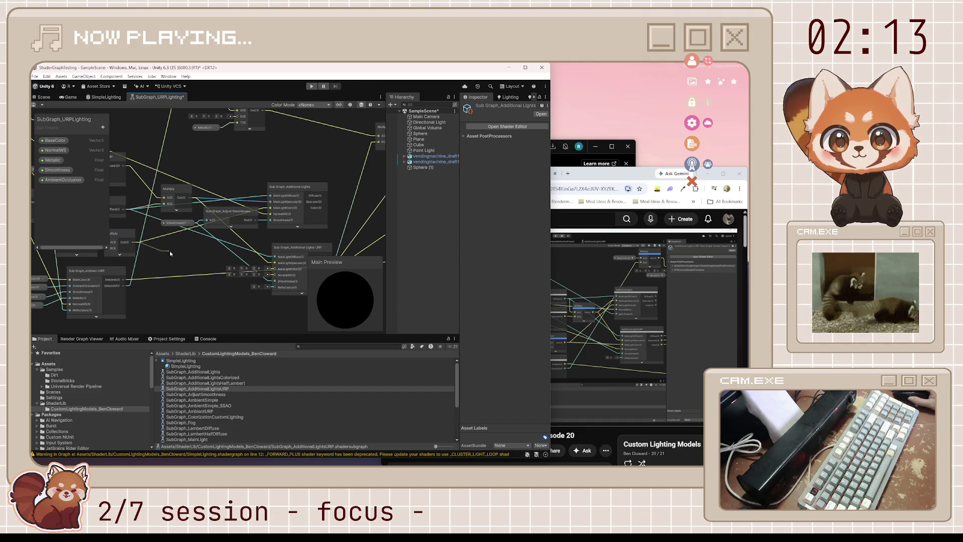
{"action": "mouse_move", "coordinate": [134, 243]}
{"action": "left_mouse_down"}
{"action": "mouse_move", "coordinate": [275, 269]}
{"action": "mouse_move", "coordinate": [294, 244]}
{"action": "mouse_move", "coordinate": [314, 245]}
{"action": "left_mouse_up"}
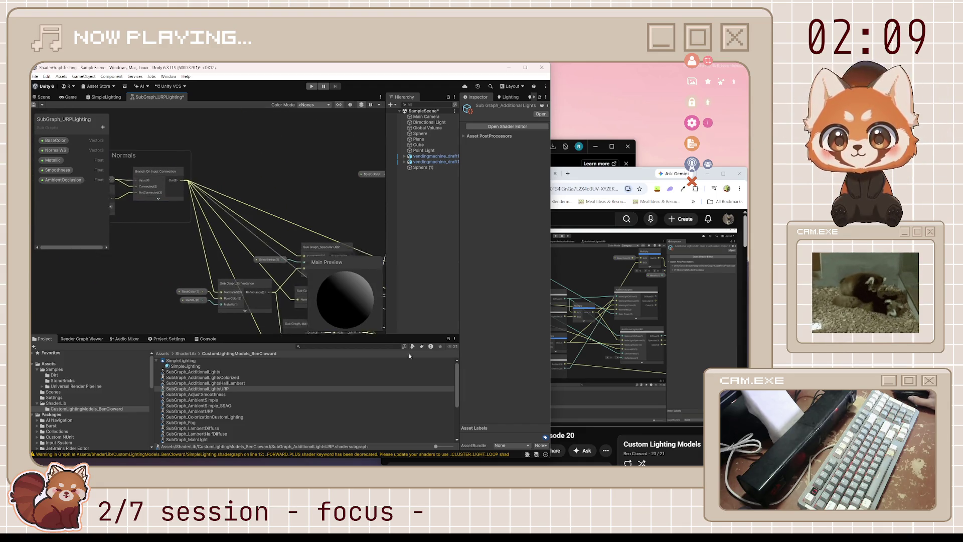
- Delete the old Additional Lights and Adjust Smoothness nodes, reposition Smoothness, and save
{"action": "left_click_drag", "start_coordinate": [189, 189], "coordinate": [303, 230]}
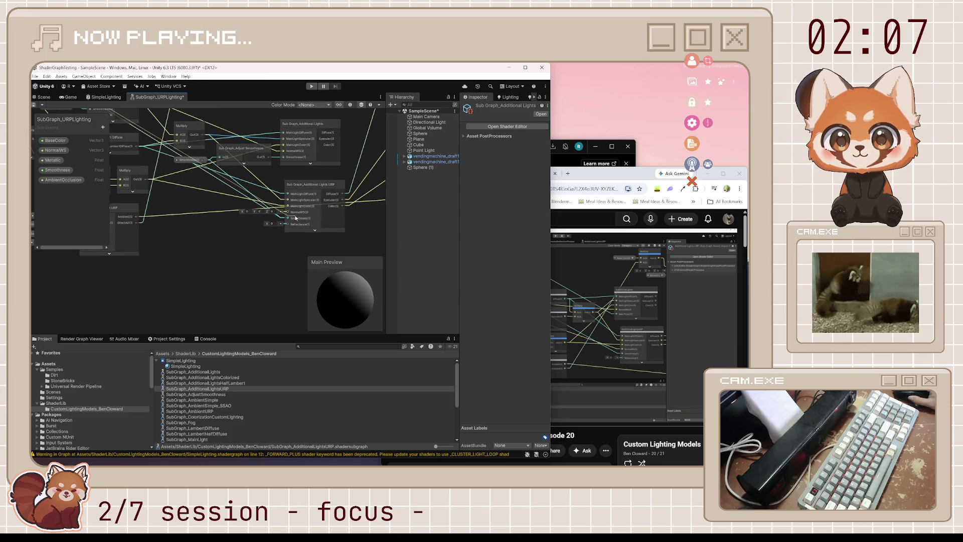
{"action": "mouse_move", "coordinate": [279, 141]}
{"action": "left_mouse_down"}
{"action": "mouse_move", "coordinate": [269, 209]}
{"action": "mouse_move", "coordinate": [301, 194]}
{"action": "left_mouse_up"}
{"action": "key", "text": "Delete"}
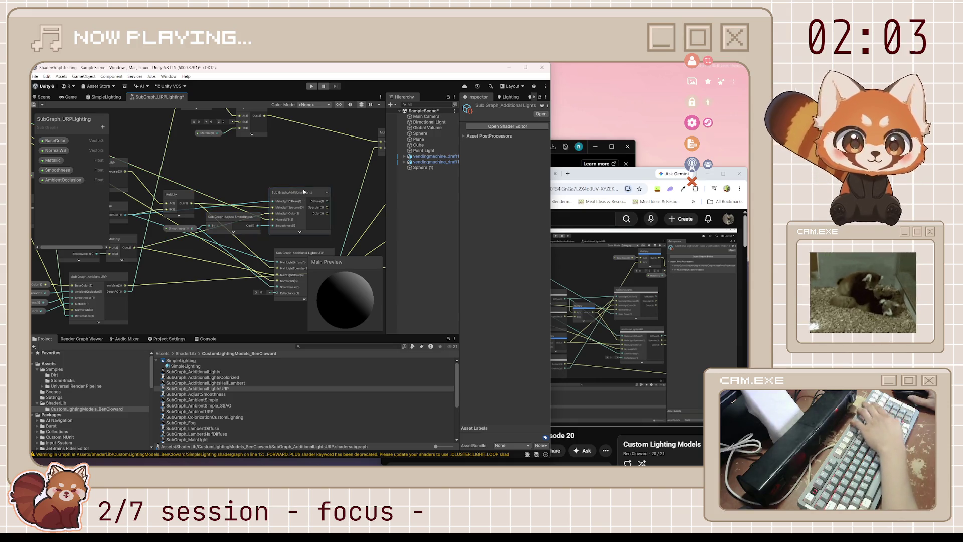
{"action": "left_click", "coordinate": [236, 219]}
{"action": "key", "text": "Delete"}
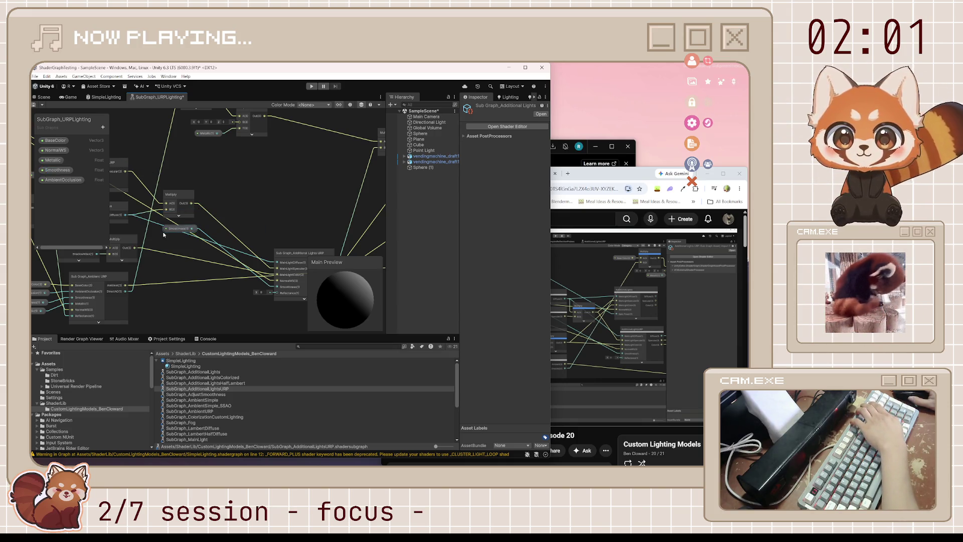
{"action": "left_click_drag", "start_coordinate": [167, 232], "coordinate": [221, 287]}
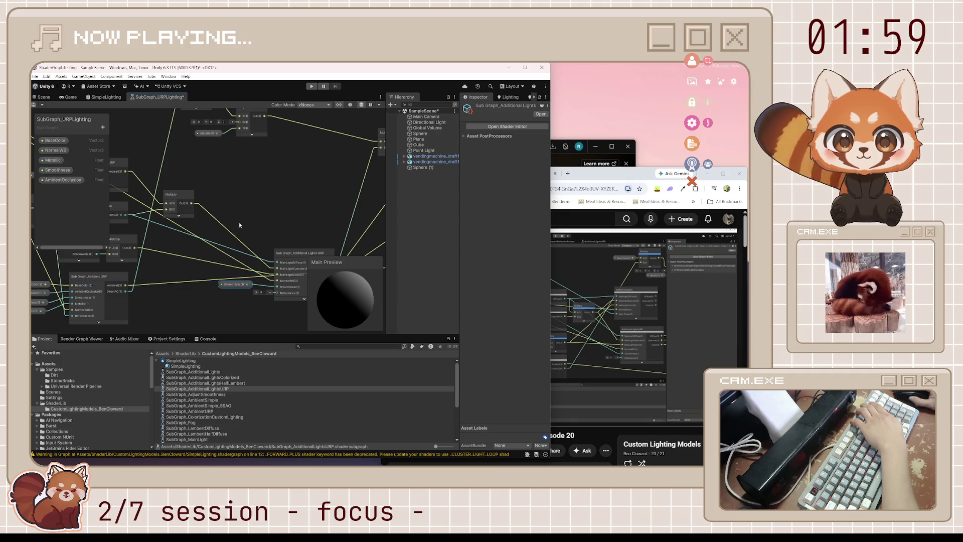
{"action": "key", "text": "ctrl+s"}
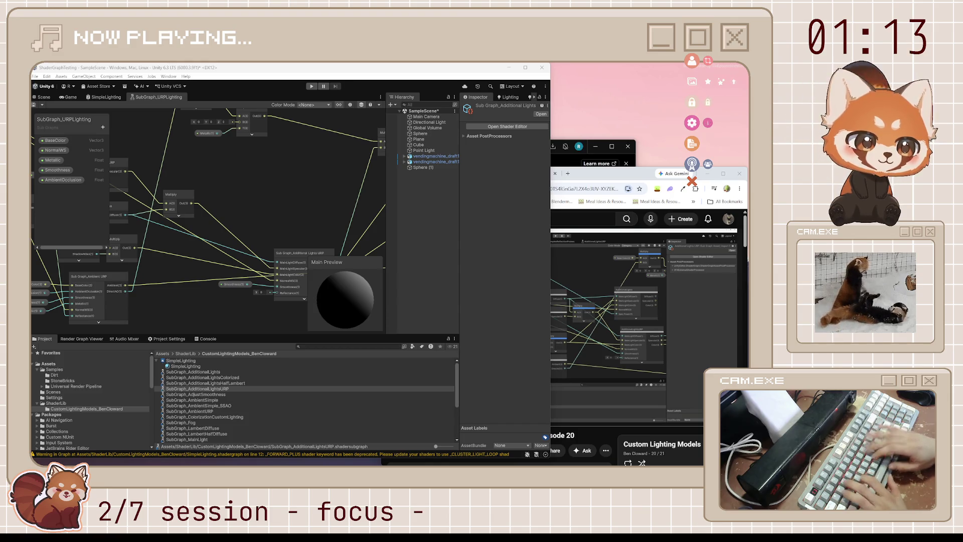
- Resume the tutorial and pan the graph to locate the Additional Lights URP node
{"action": "left_click", "coordinate": [590, 315]}
{"action": "left_click", "coordinate": [589, 314]}
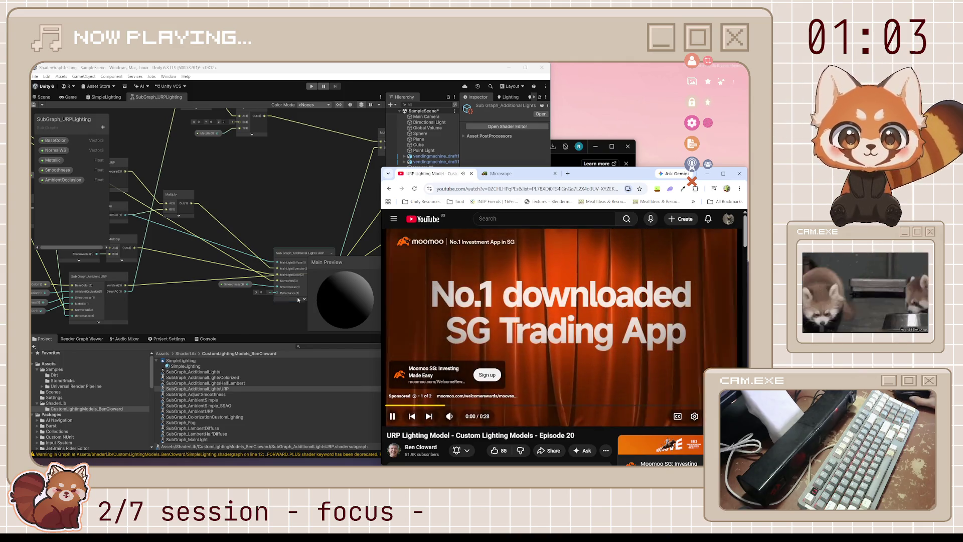
{"action": "mouse_move", "coordinate": [175, 298]}
{"action": "left_mouse_down"}
{"action": "mouse_move", "coordinate": [338, 228]}
{"action": "mouse_move", "coordinate": [297, 260]}
{"action": "left_mouse_up"}
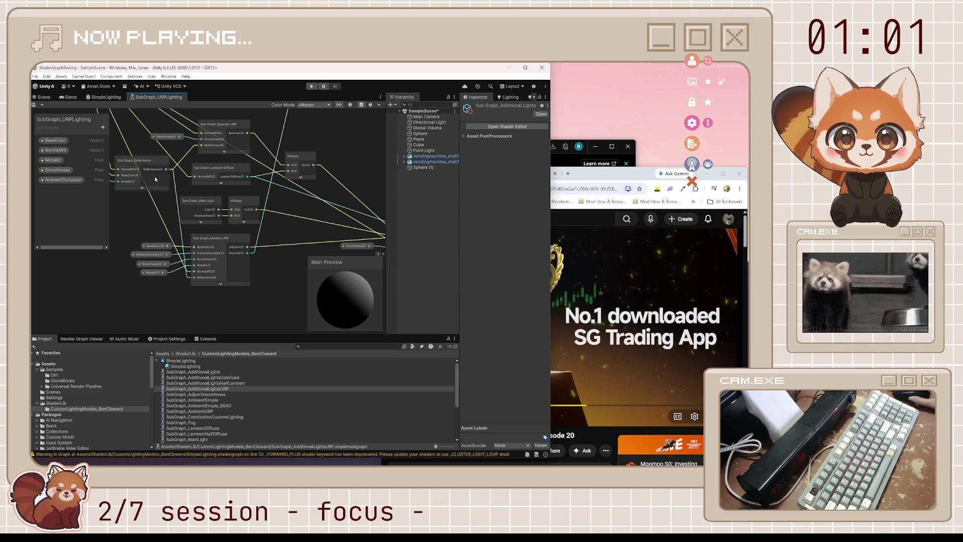
{"action": "left_click_drag", "start_coordinate": [429, 285], "coordinate": [339, 263]}
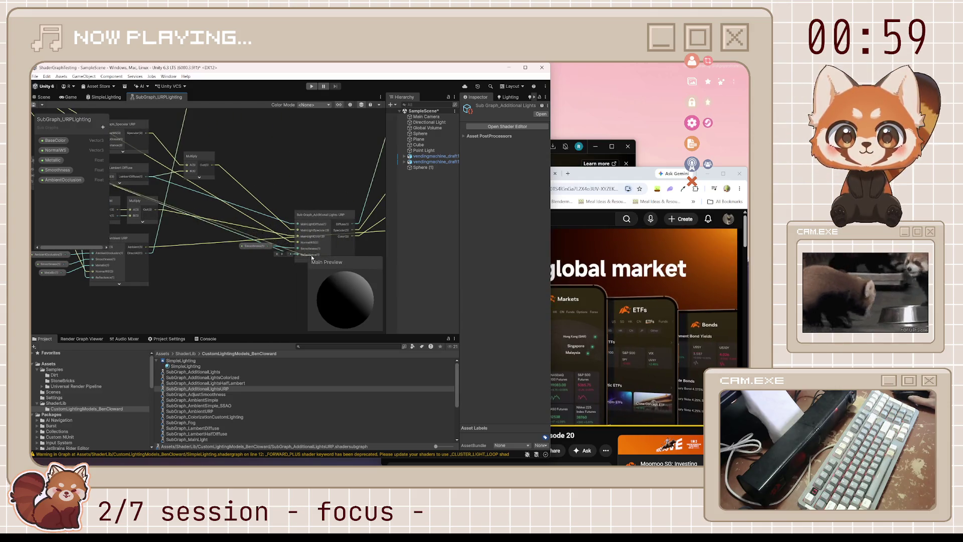
{"action": "left_click", "coordinate": [710, 394]}
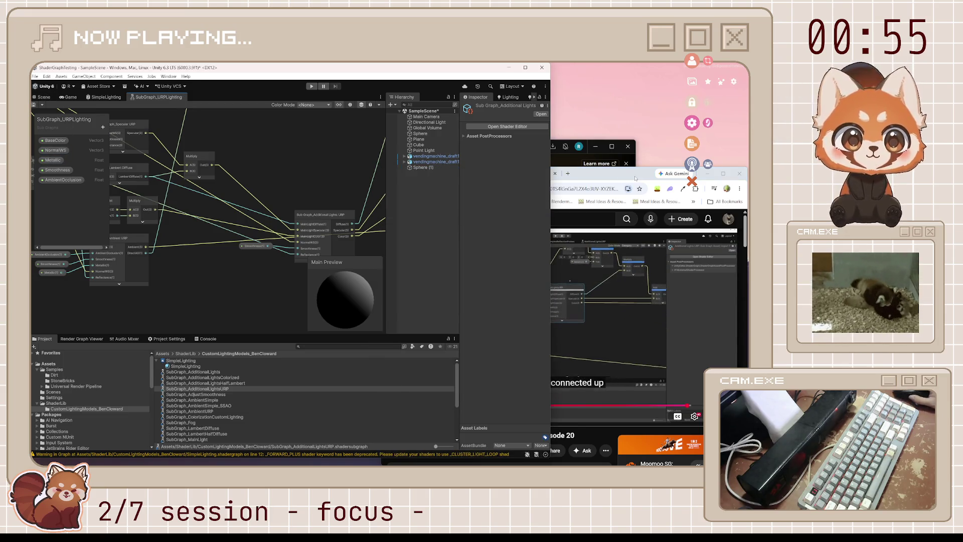
{"action": "scroll", "coordinate": [314, 202], "scroll_direction": "down", "scroll_amount": 5}
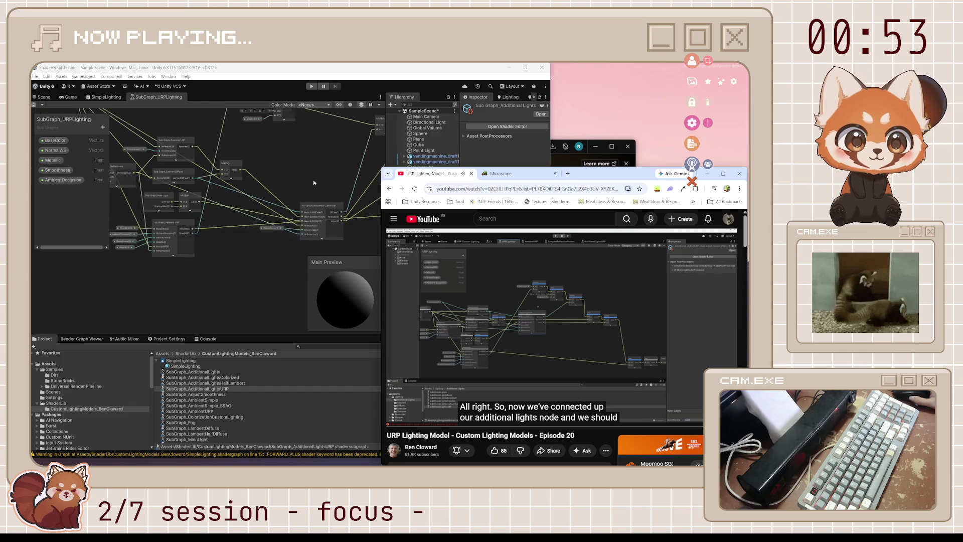
- Move the Additional Lights sub graph node higher, keeping its connections intact
{"action": "left_click", "coordinate": [315, 181]}
{"action": "scroll", "coordinate": [226, 208], "scroll_direction": "up", "scroll_amount": 5}
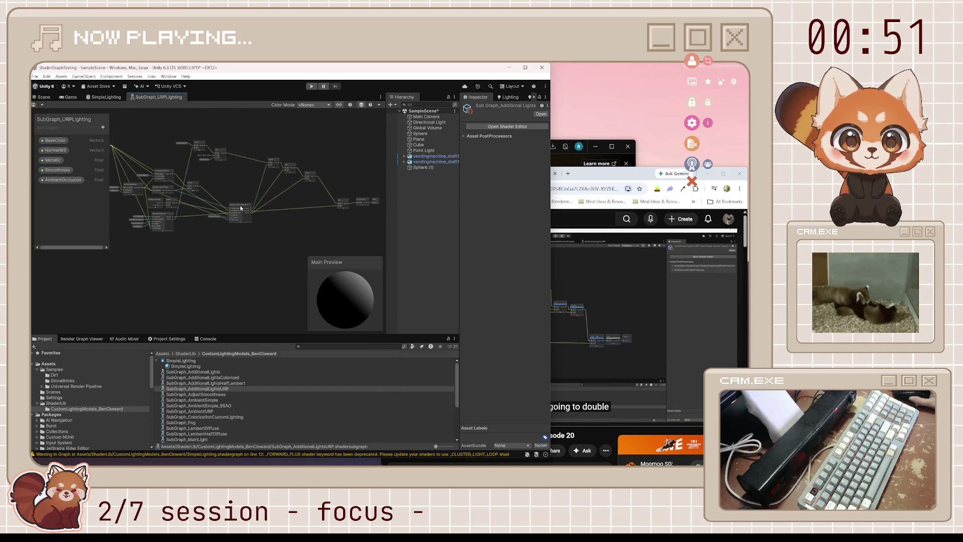
{"action": "mouse_move", "coordinate": [240, 221]}
{"action": "left_mouse_down"}
{"action": "mouse_move", "coordinate": [246, 182]}
{"action": "mouse_move", "coordinate": [312, 214]}
{"action": "left_mouse_up"}
{"action": "scroll", "coordinate": [244, 219], "scroll_direction": "up", "scroll_amount": 2}
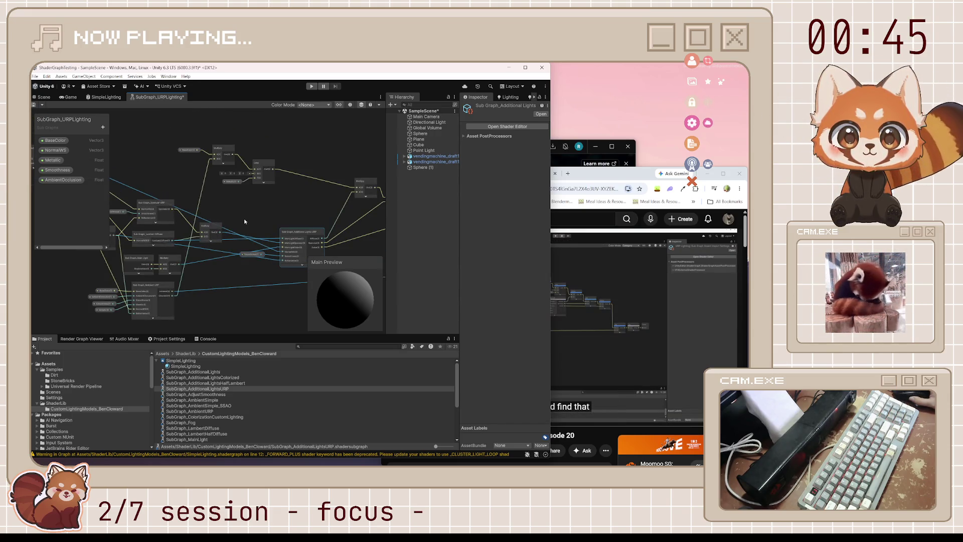
{"action": "key", "text": "alt+Tab"}
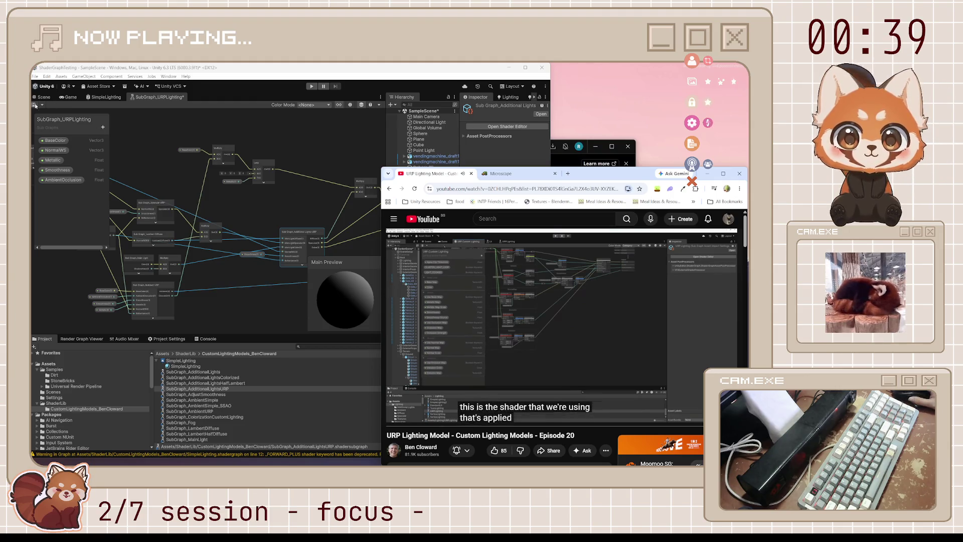
- Bring the tutorial back in front and play it briefly before pausing
{"action": "left_click", "coordinate": [210, 171]}
{"action": "key", "text": "alt+Tab"}
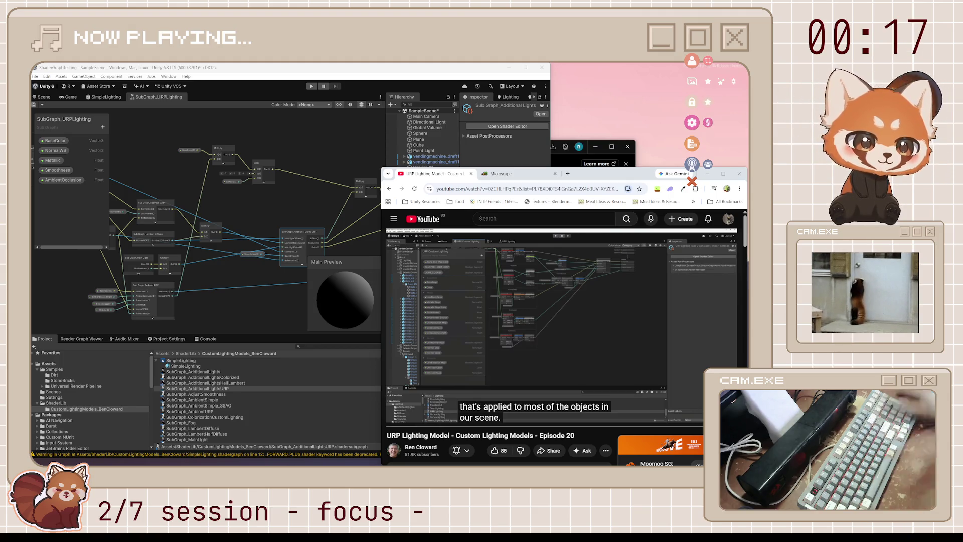
{"action": "mouse_move", "coordinate": [443, 381]}
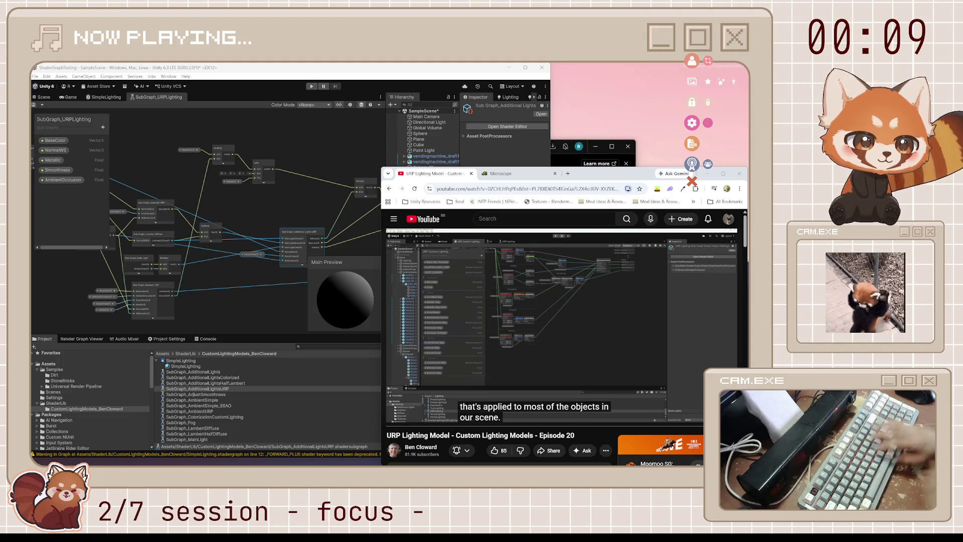
{"action": "left_click", "coordinate": [513, 296]}
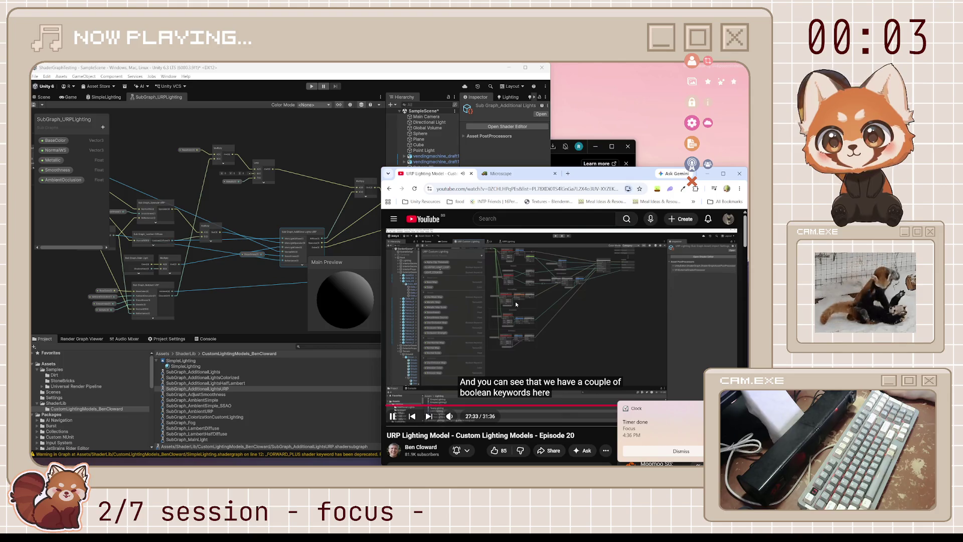
{"action": "left_click", "coordinate": [516, 304]}
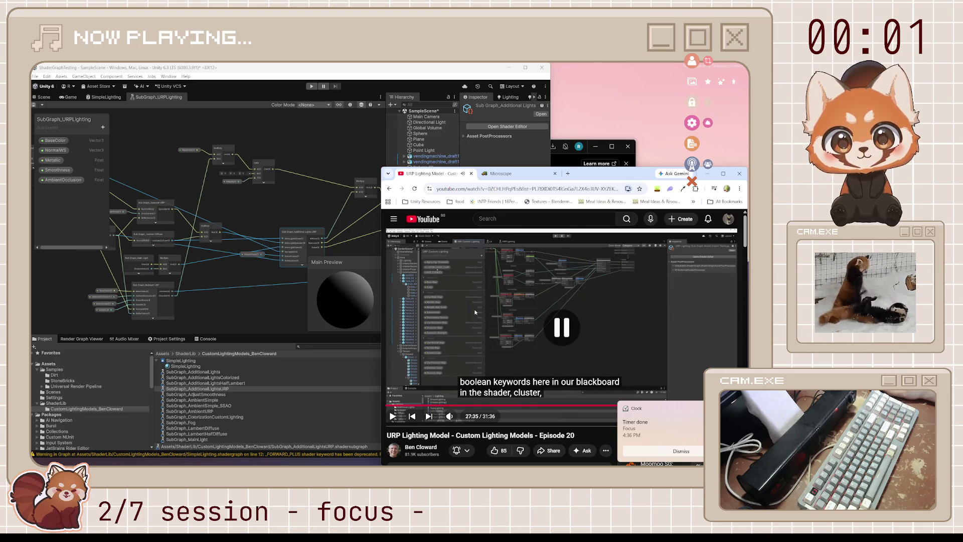
- Resume the tutorial, stop it at 27:39 on boolean keywords, and dismiss the timer notification
{"action": "left_click_drag", "start_coordinate": [170, 179], "coordinate": [198, 188]}
{"action": "left_click", "coordinate": [611, 322]}
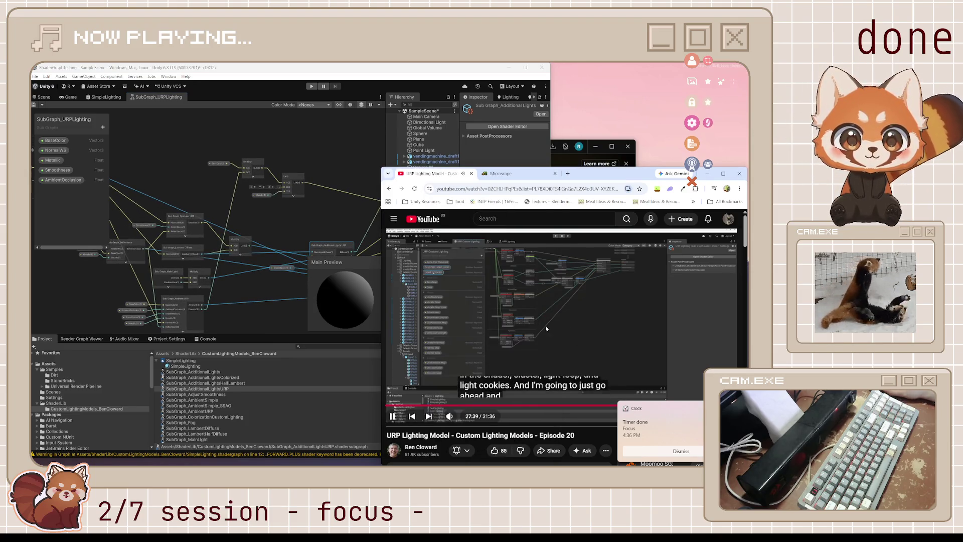
{"action": "left_click", "coordinate": [576, 370]}
{"action": "left_click", "coordinate": [669, 450]}
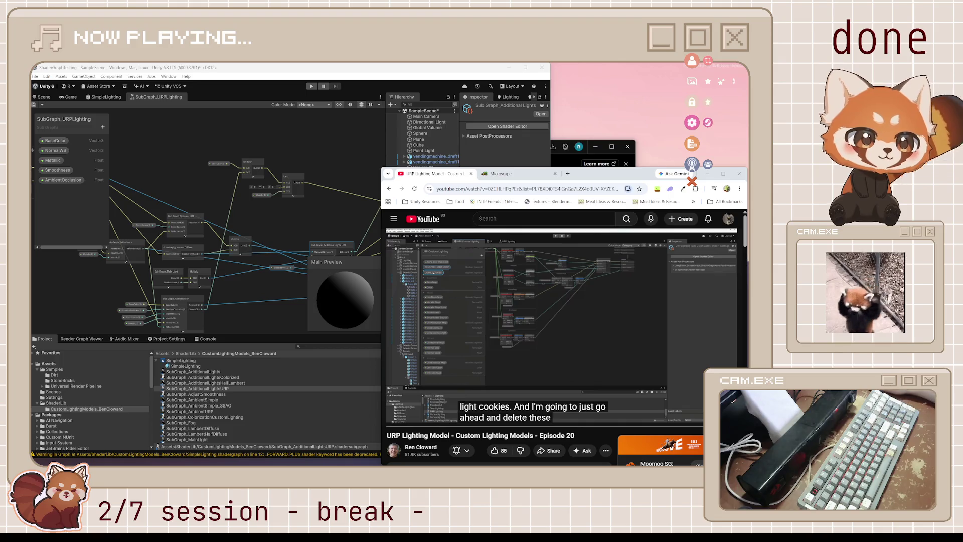
- In Microscape, start smelting Iron bars from iron ore at the furnace
{"action": "left_click", "coordinate": [501, 173]}
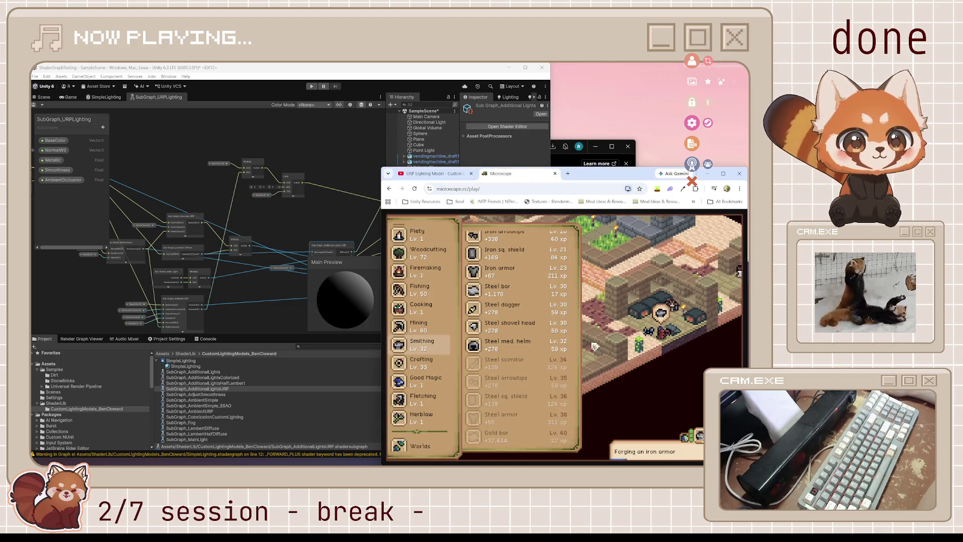
{"action": "scroll", "coordinate": [511, 340], "scroll_direction": "up", "scroll_amount": 2}
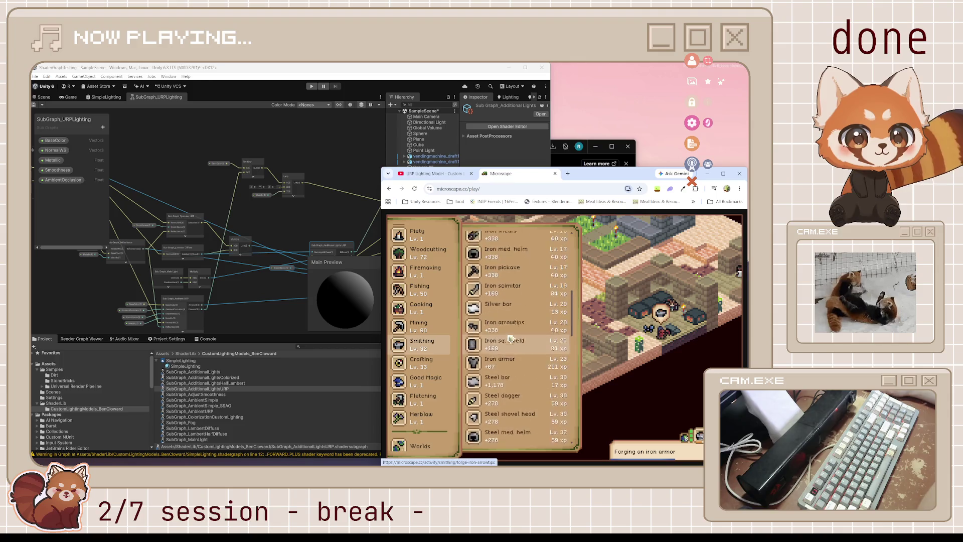
{"action": "scroll", "coordinate": [510, 340], "scroll_direction": "down", "scroll_amount": 3}
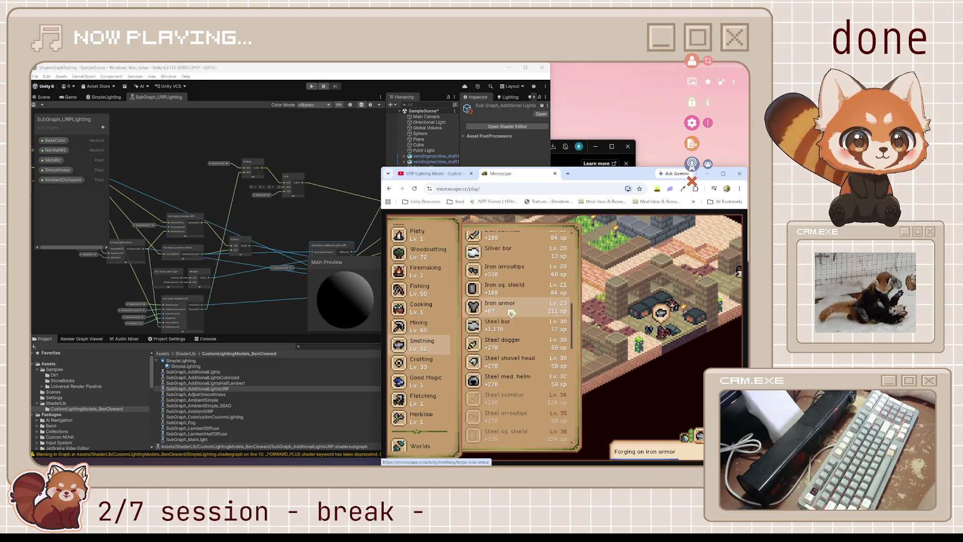
{"action": "scroll", "coordinate": [506, 295], "scroll_direction": "up", "scroll_amount": 2}
{"action": "scroll", "coordinate": [440, 285], "scroll_direction": "up", "scroll_amount": 3}
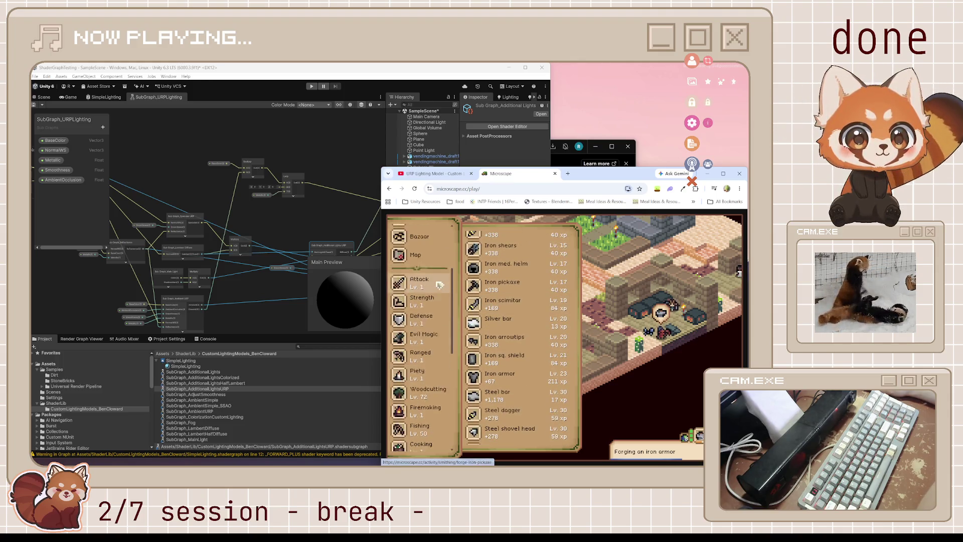
{"action": "scroll", "coordinate": [439, 286], "scroll_direction": "up", "scroll_amount": 3}
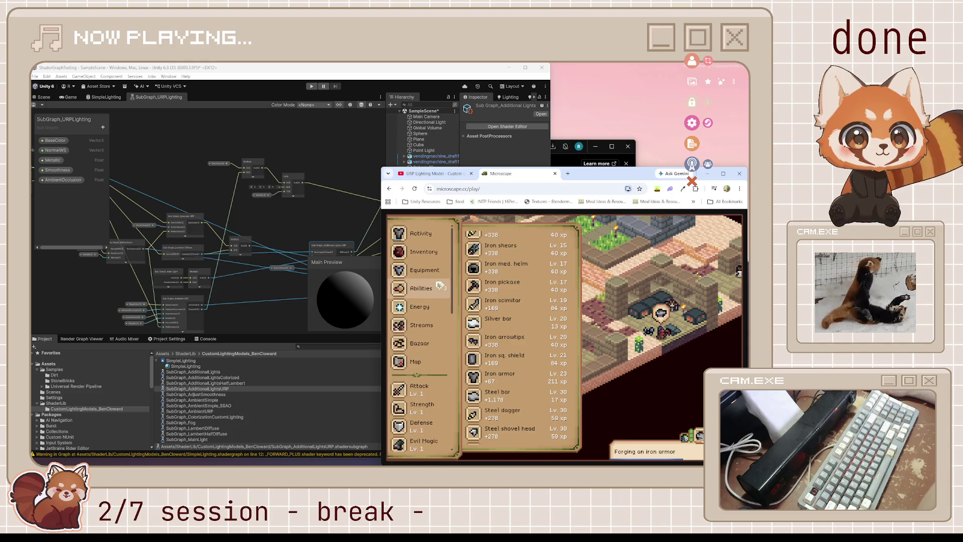
{"action": "left_click", "coordinate": [695, 318]}
{"action": "scroll", "coordinate": [511, 295], "scroll_direction": "down", "scroll_amount": 5}
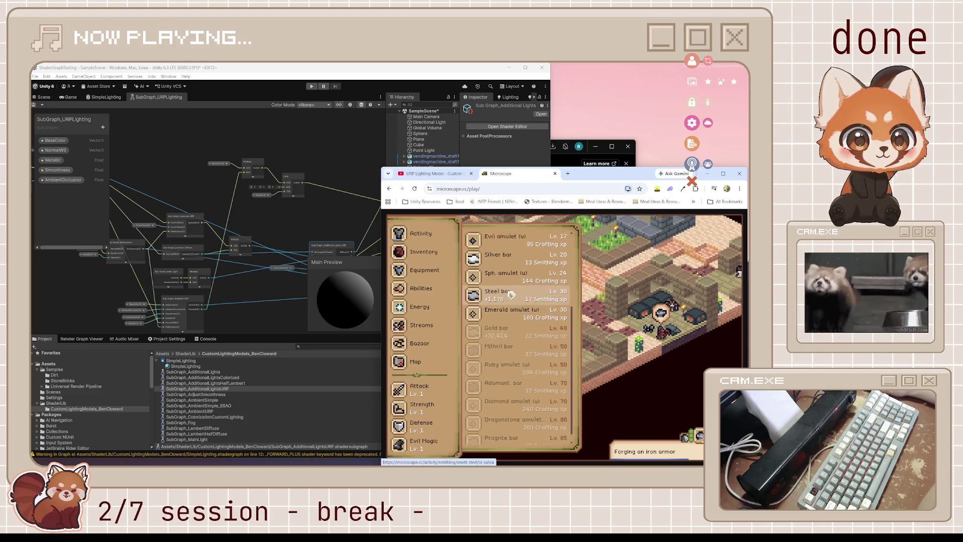
{"action": "scroll", "coordinate": [510, 295], "scroll_direction": "up", "scroll_amount": 2}
{"action": "left_click", "coordinate": [510, 266]}
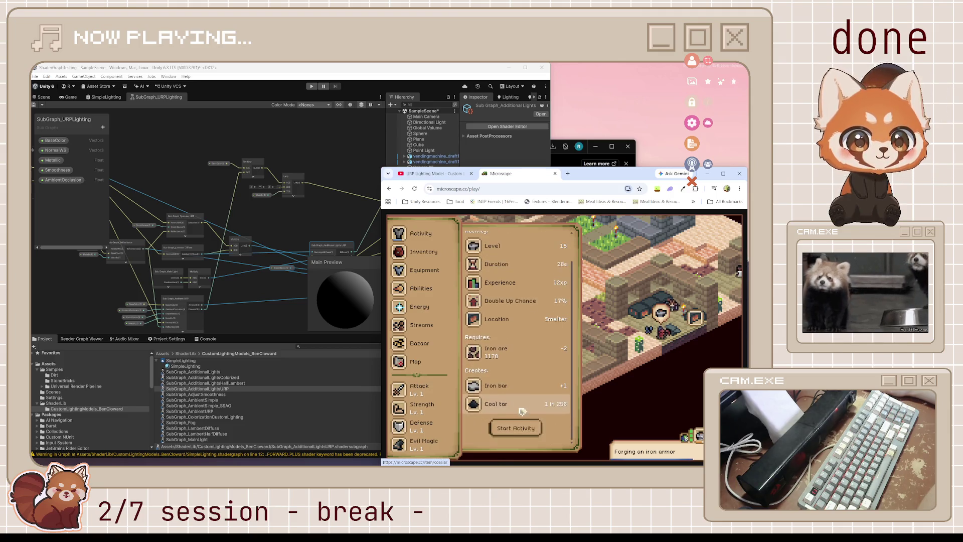
{"action": "left_click", "coordinate": [516, 428]}
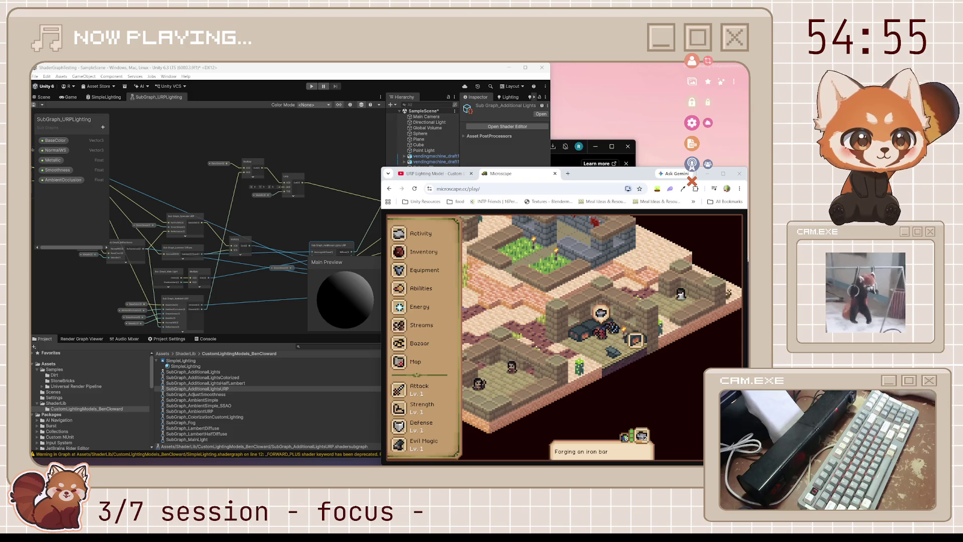
{"action": "key", "text": "ctrl+Tab"}
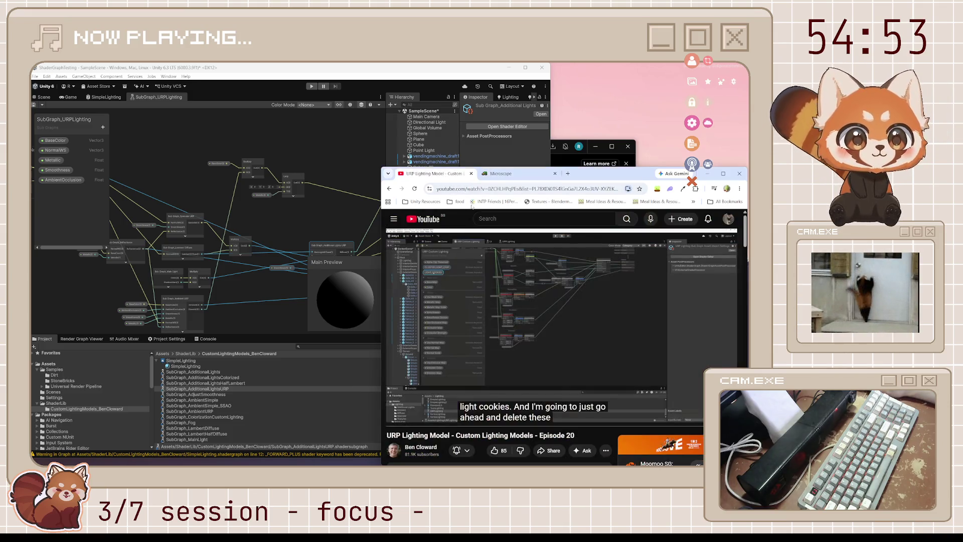
- Resume the URP Lighting Model tutorial and let it play on to 27:56
{"action": "left_click", "coordinate": [551, 318]}
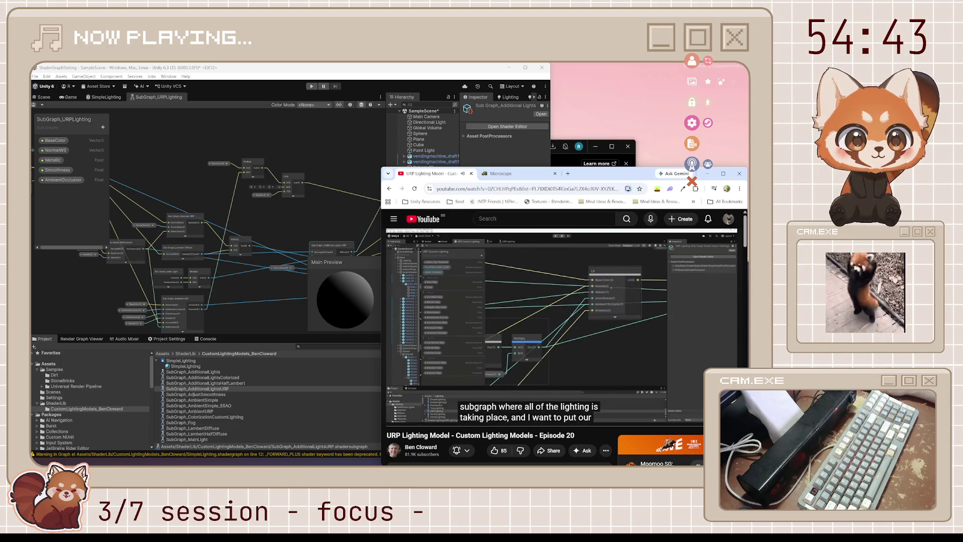
{"action": "mouse_move", "coordinate": [567, 331]}
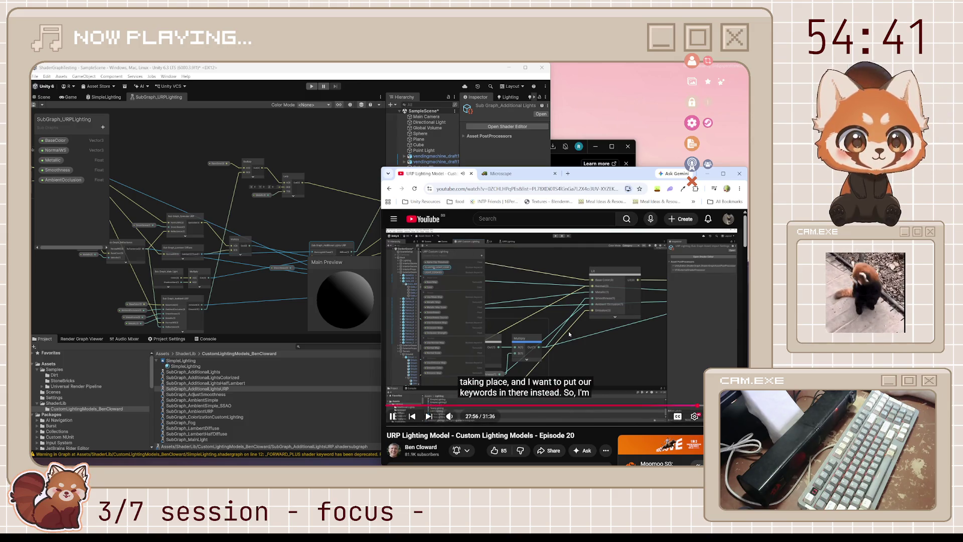